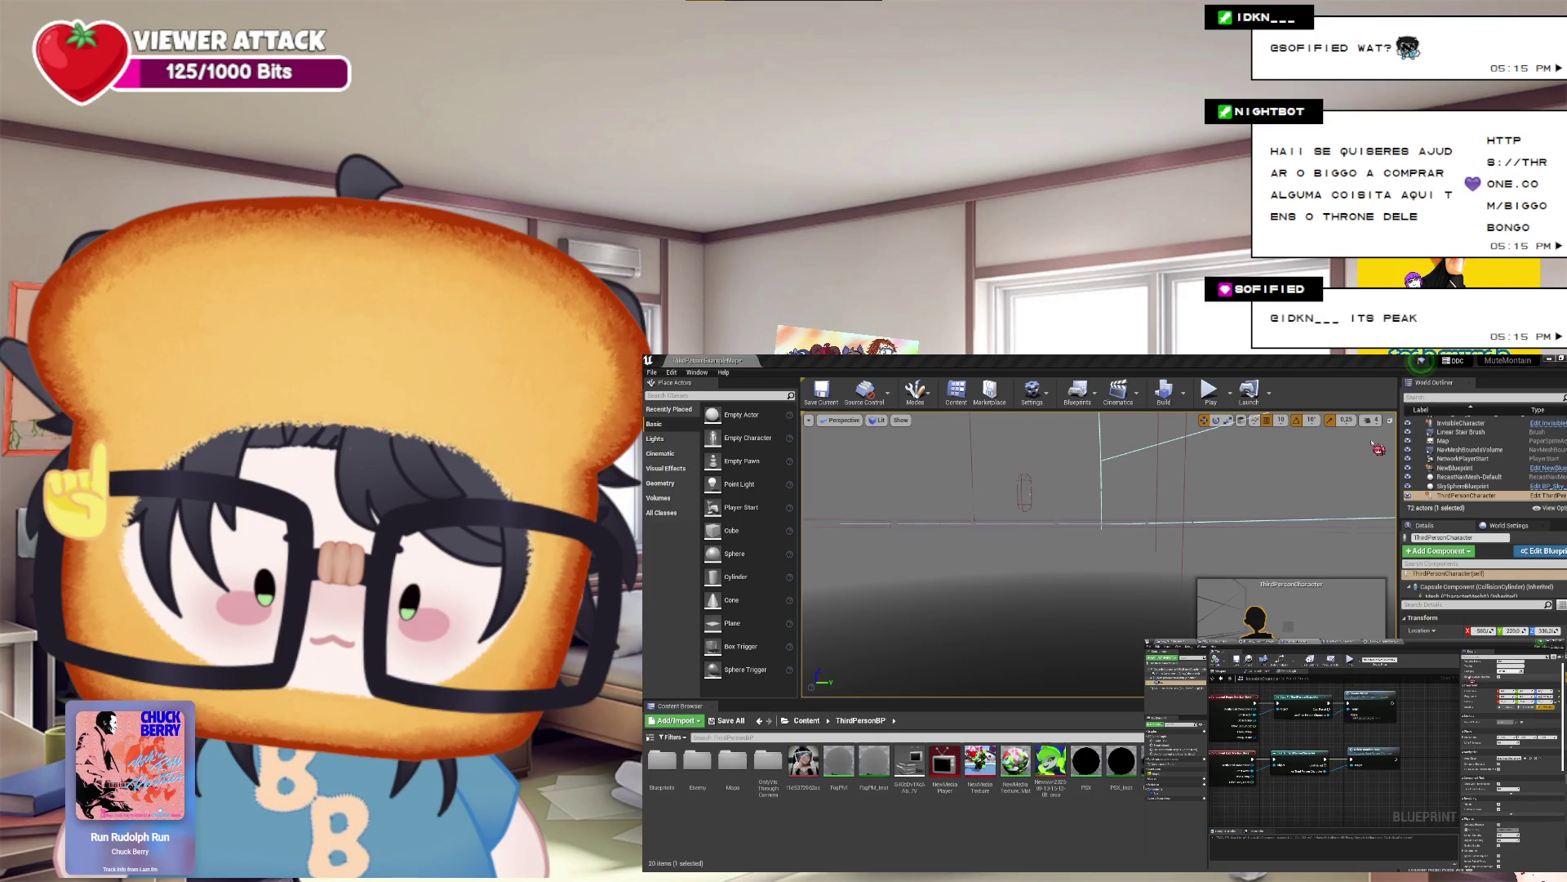
scroll(1403, 753, "down", 1)
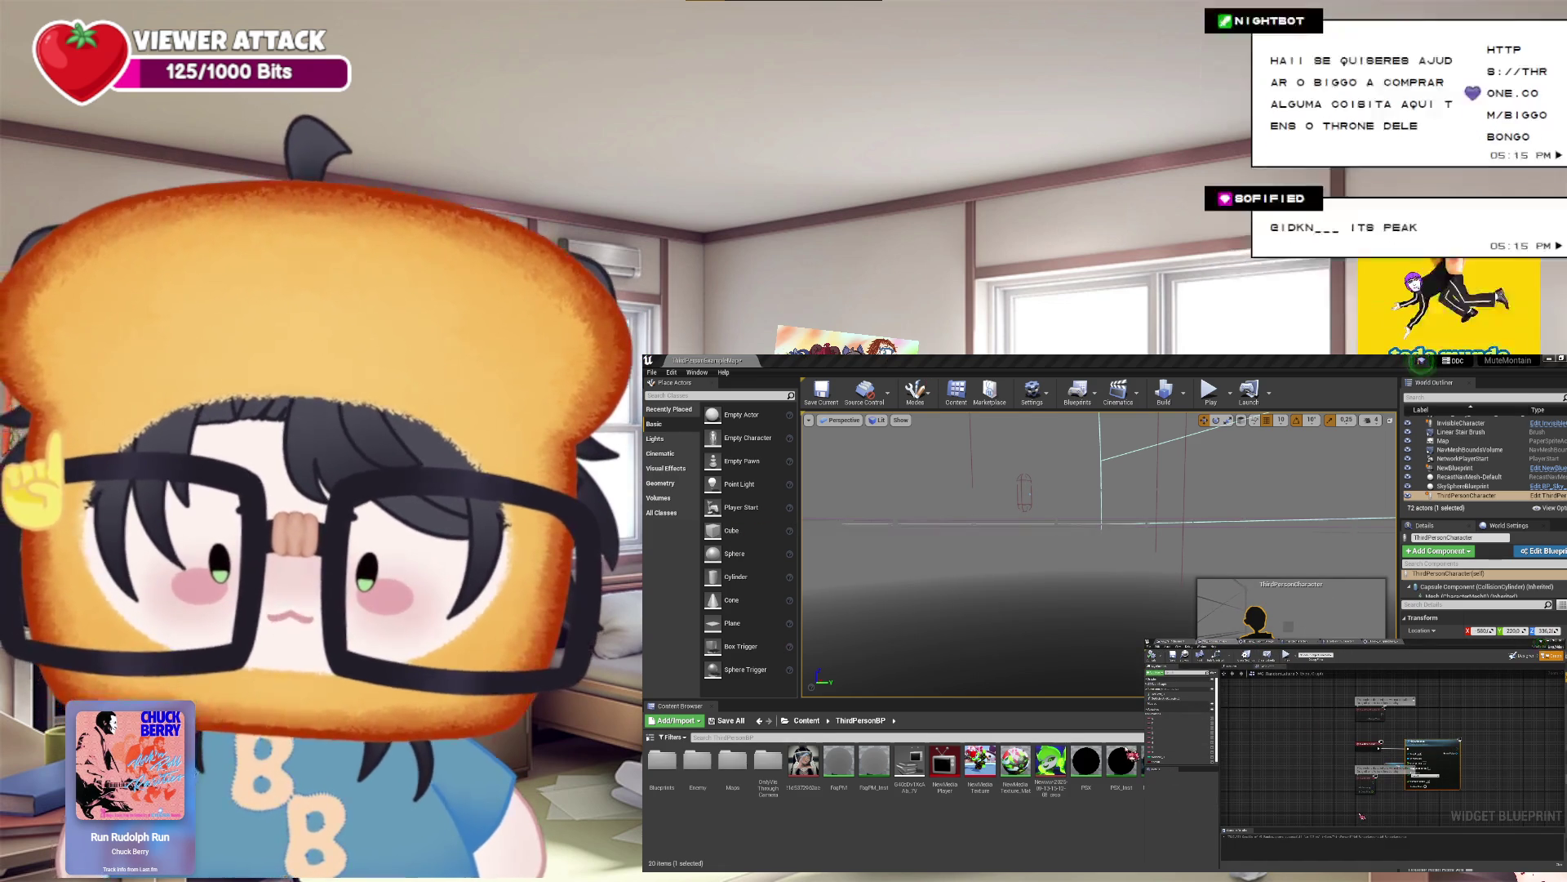
Step: Reposition a node in the widget blueprint graph, then select an entry inside another node
left_click(1368, 815)
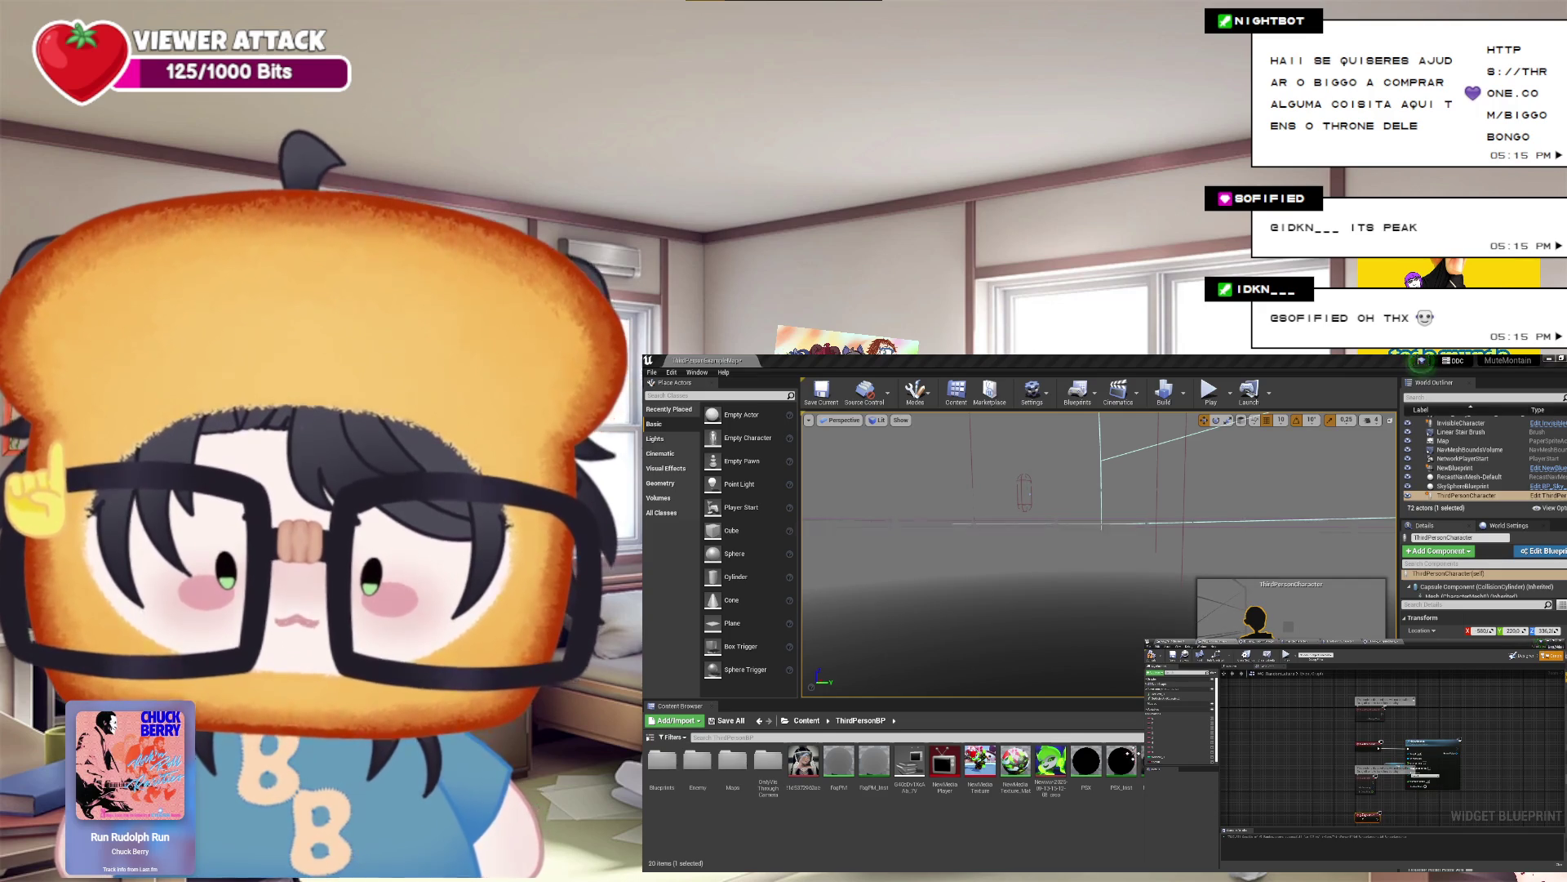
left_click_drag(1401, 814, 1386, 780)
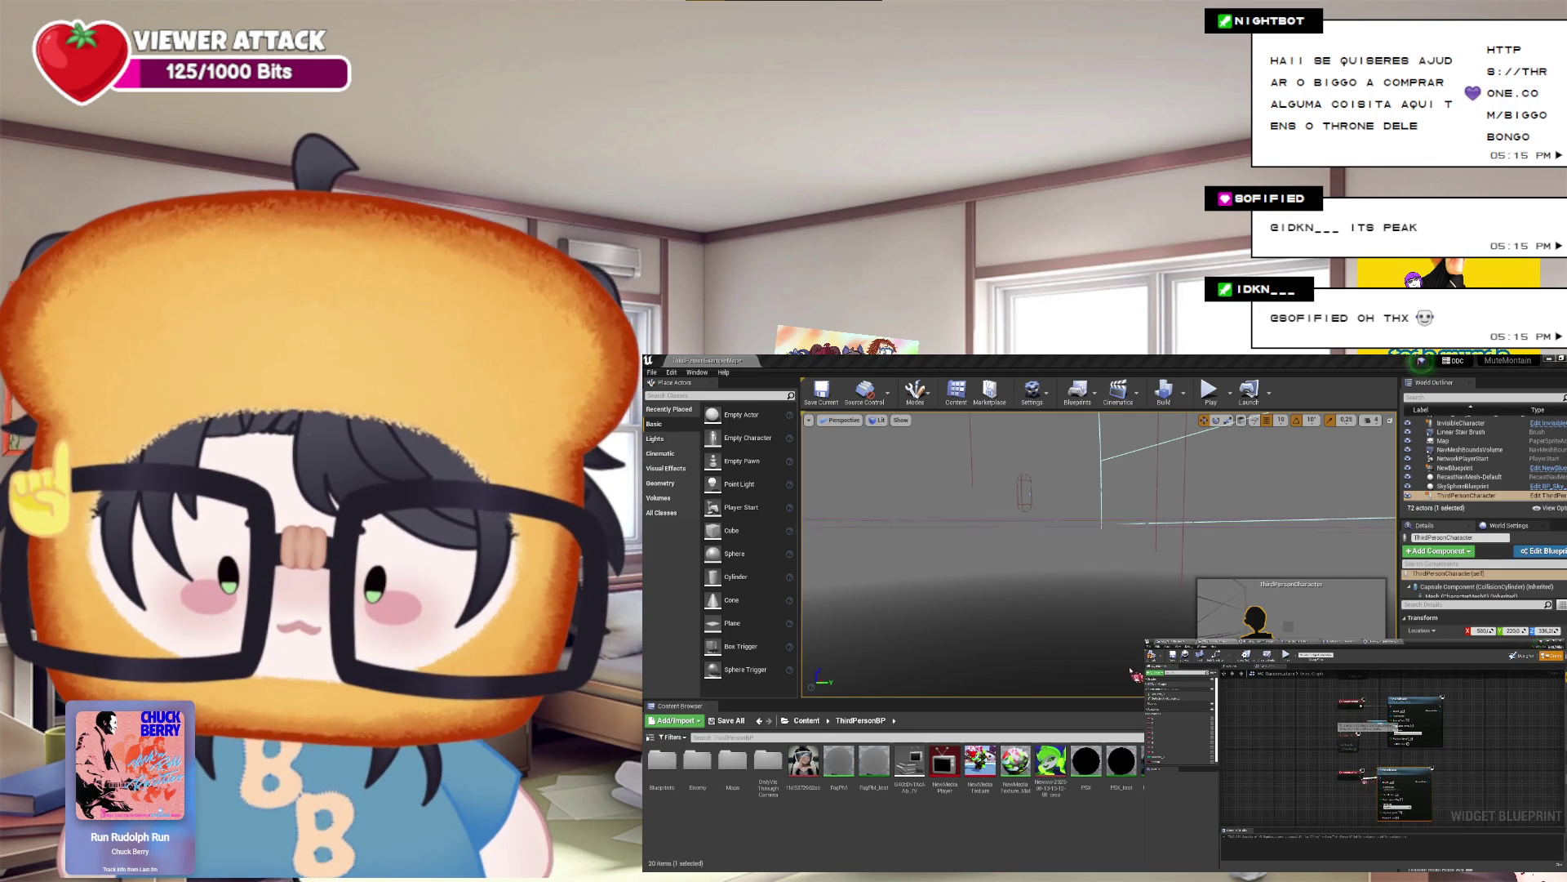
scroll(1362, 770, "up", 1)
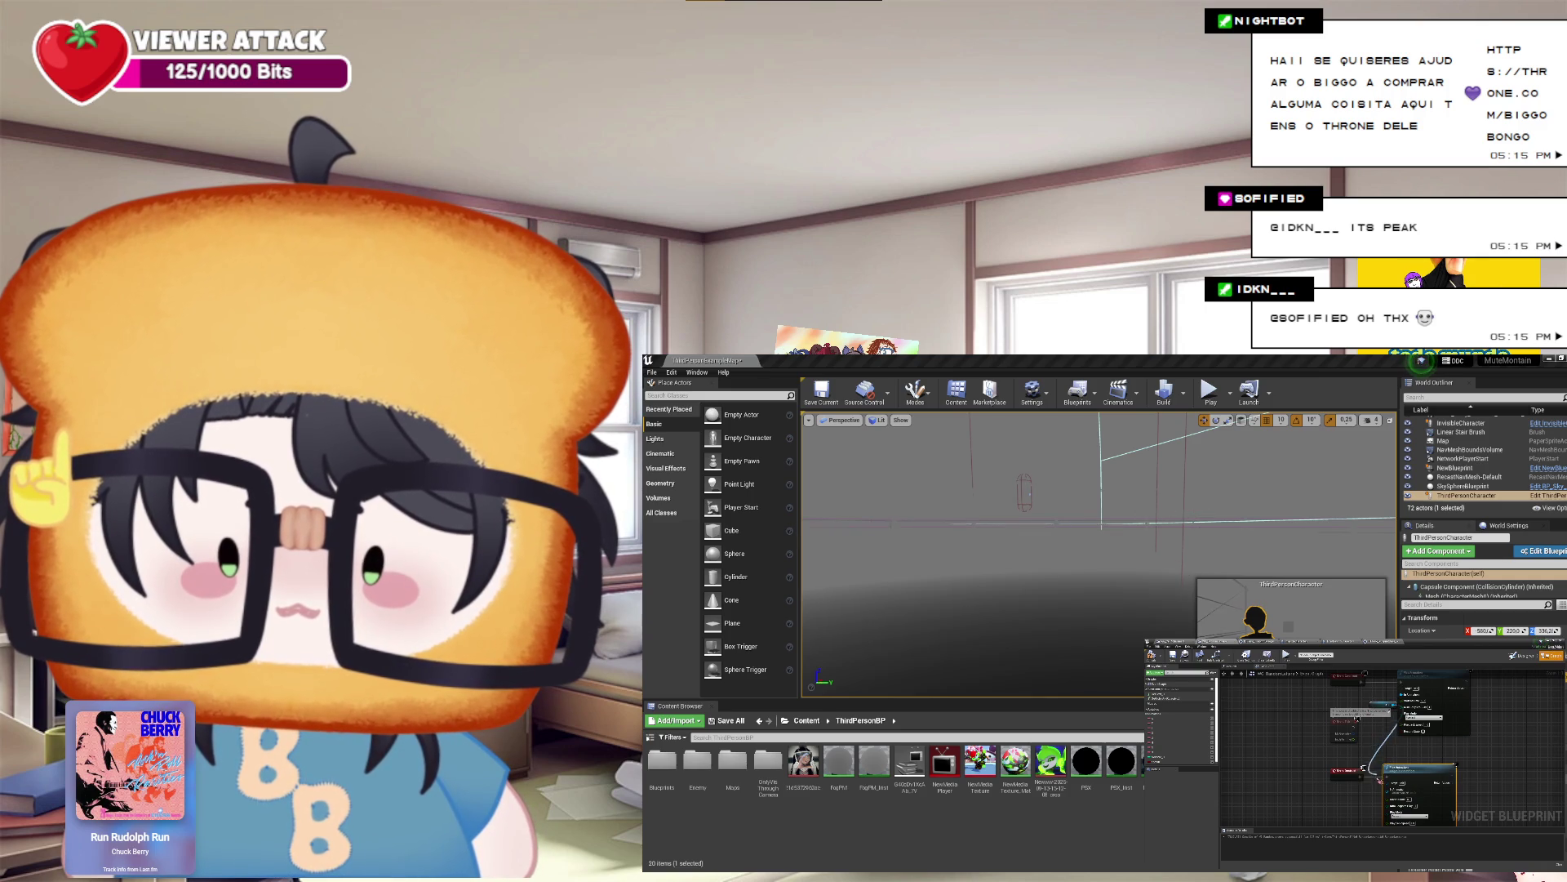
left_click(1408, 812)
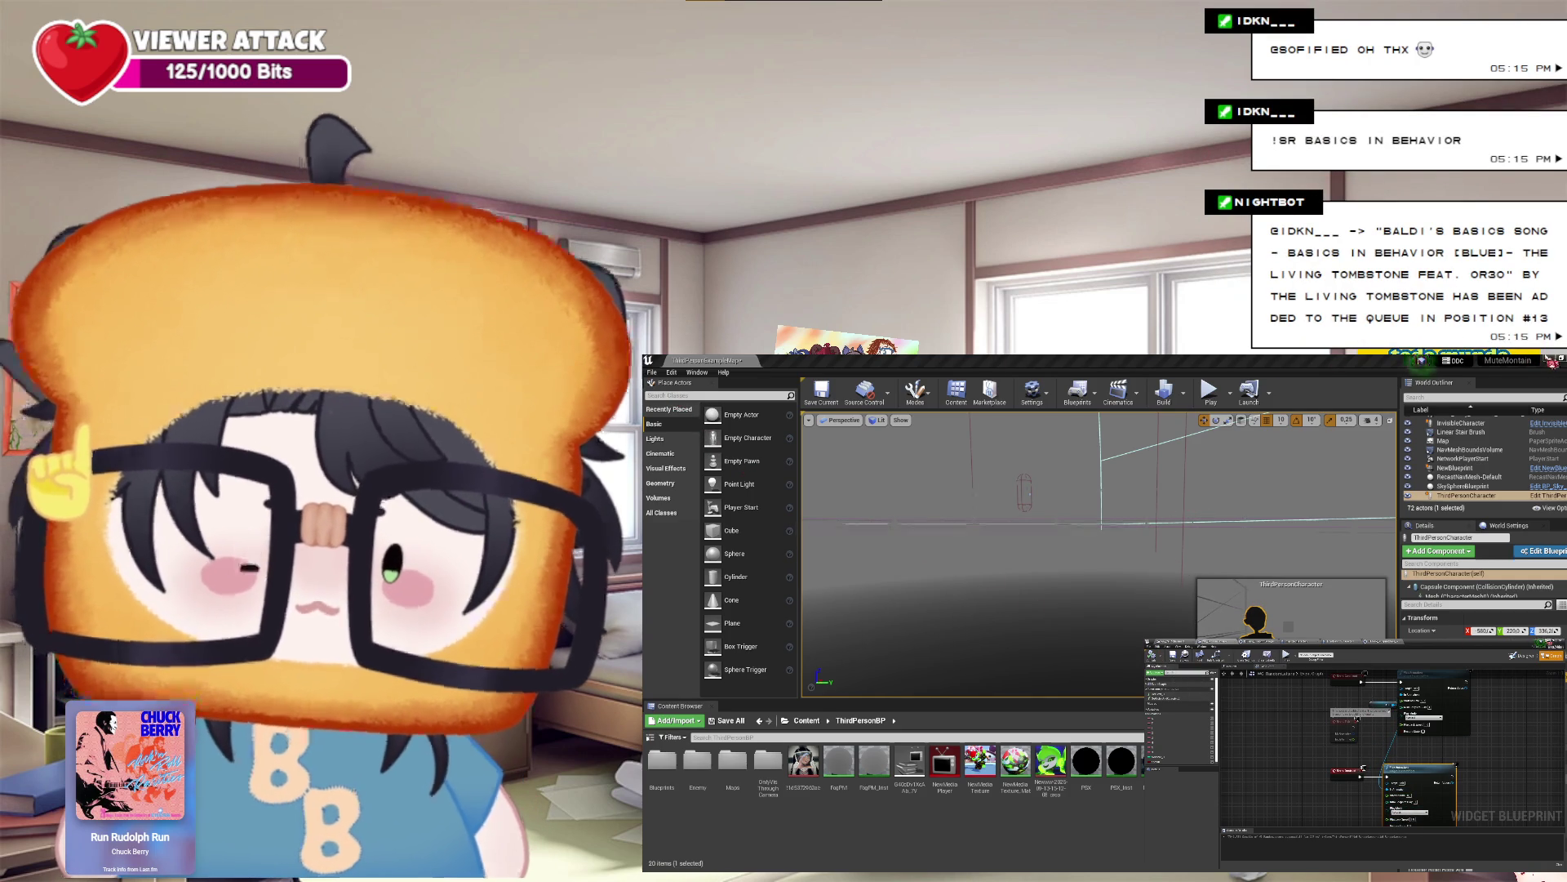
Step: Run a quick Play In Editor session, then stop it with Esc
left_click(1209, 390)
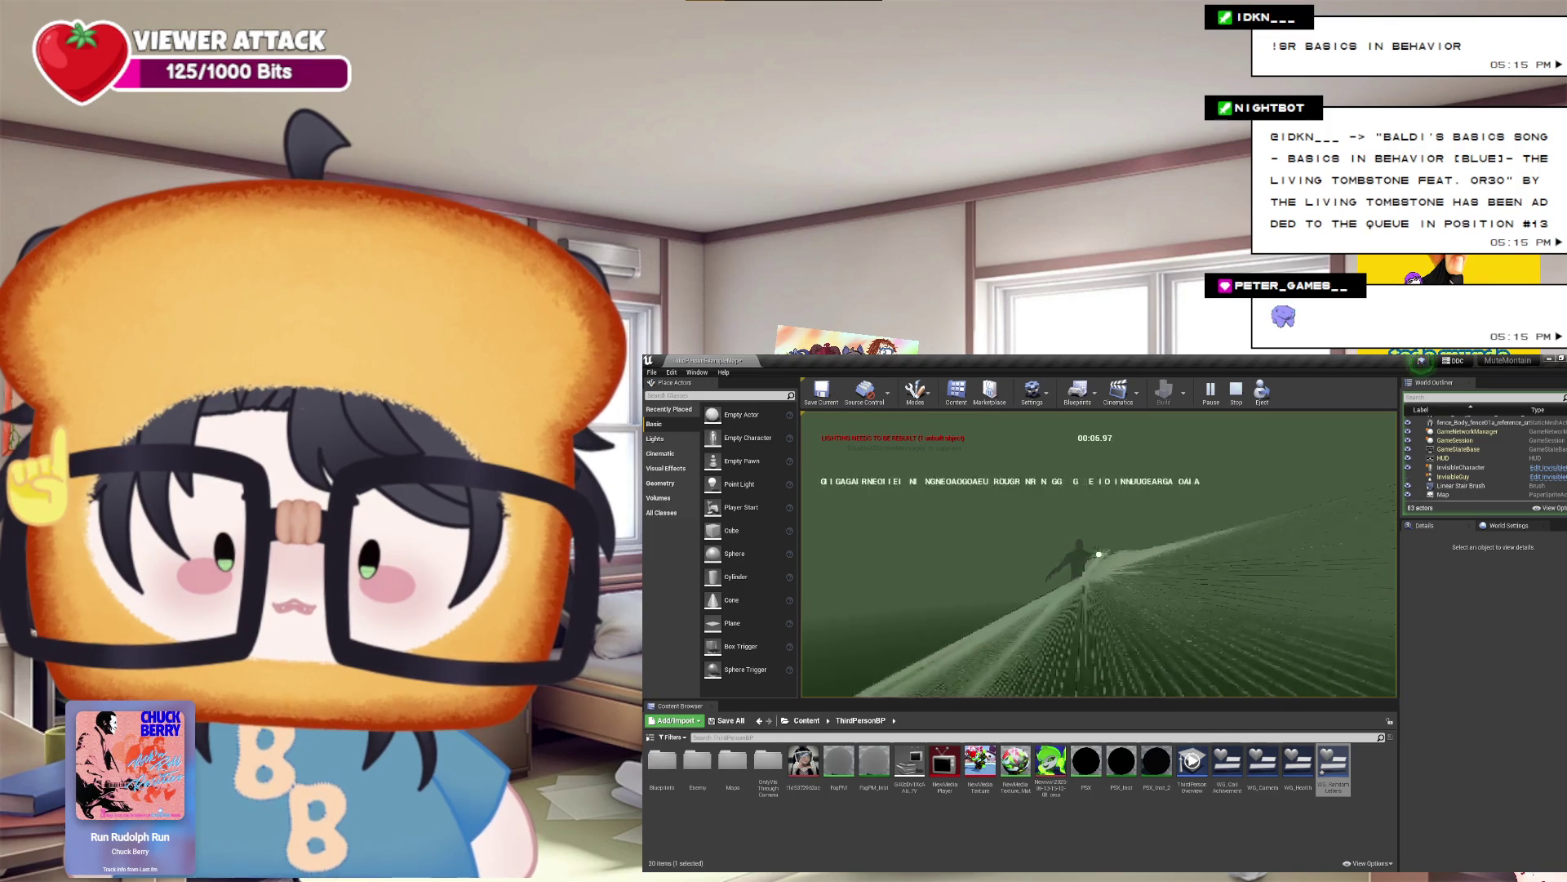
key("Escape")
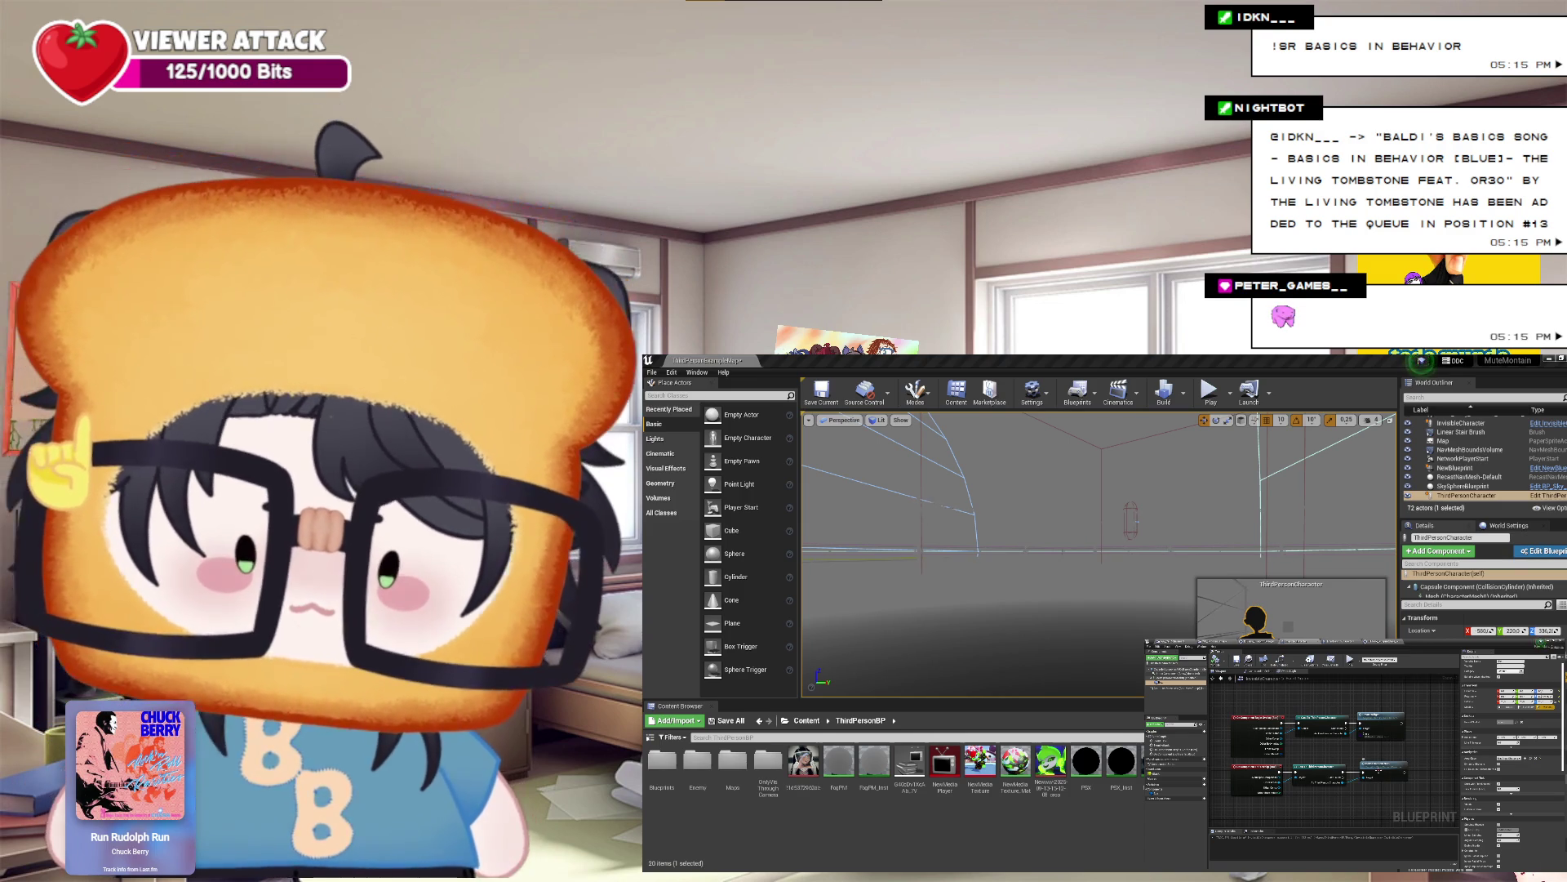
Step: Add a node at the dangling wire's end and connect the left node's output to the right node
left_click(1400, 770)
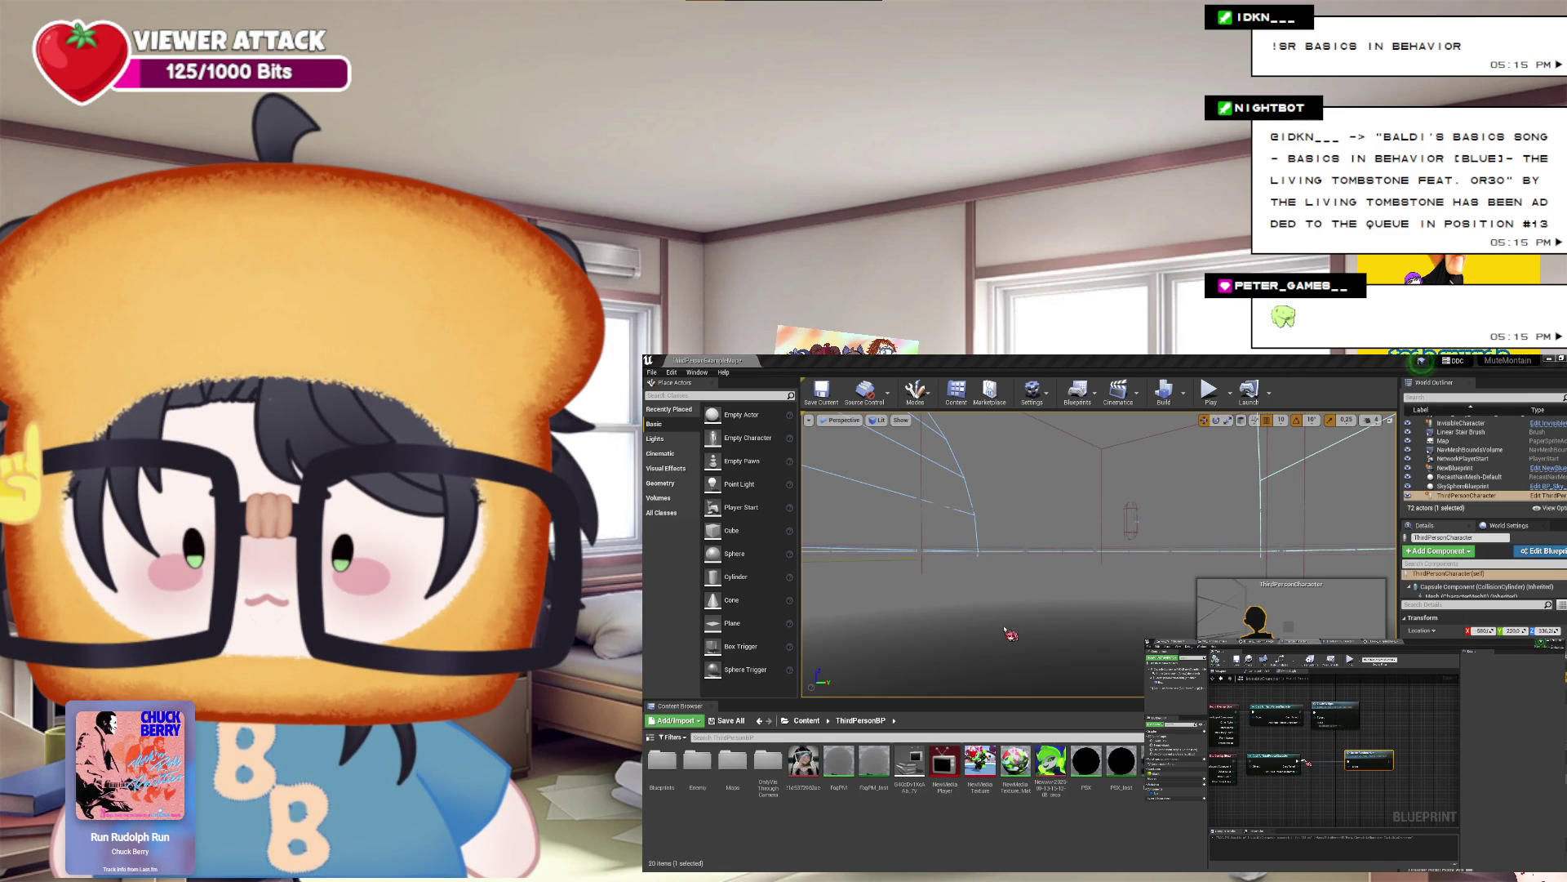
left_click(1306, 764)
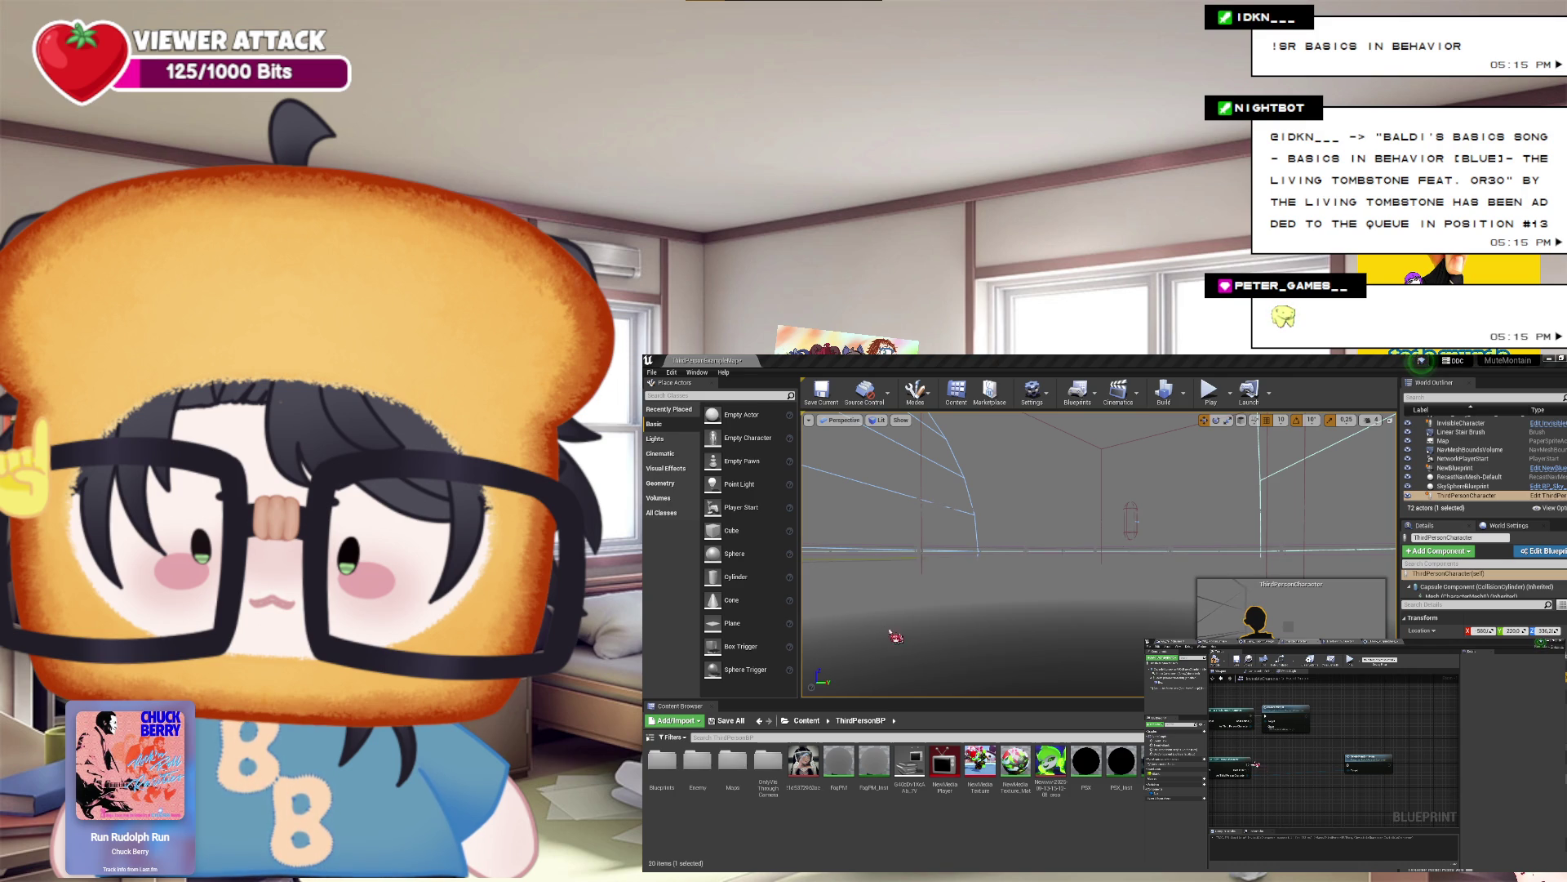
mouse_move(1256, 765)
left_mouse_down()
mouse_move(1352, 768)
mouse_move(1283, 766)
left_mouse_up()
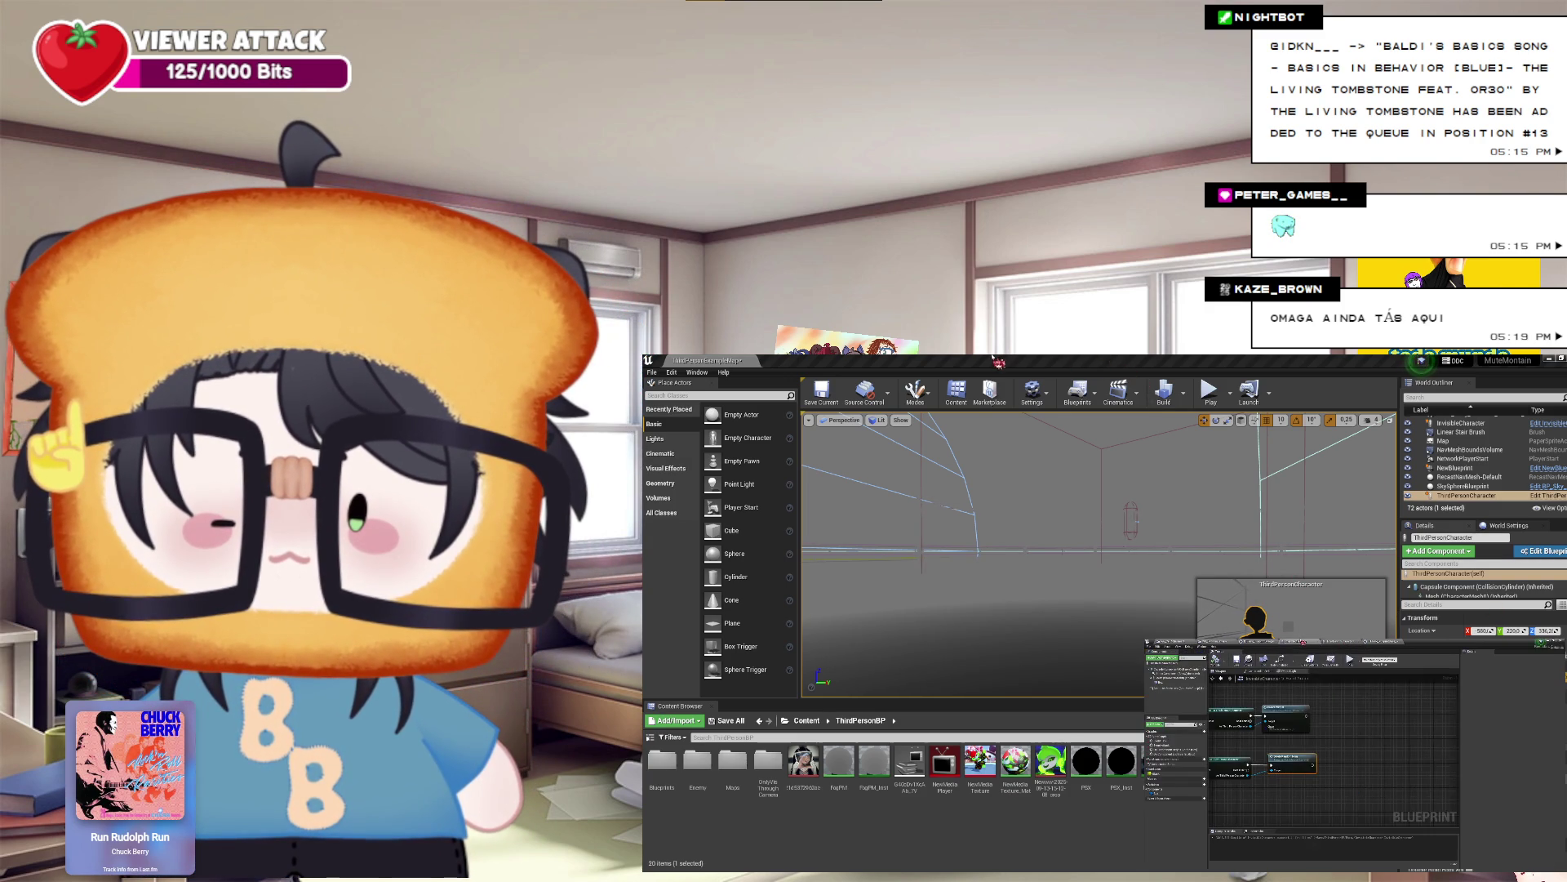
Step: Shift a node slightly right and wire its output pin into the next node's input
scroll(1376, 764, "up", 1)
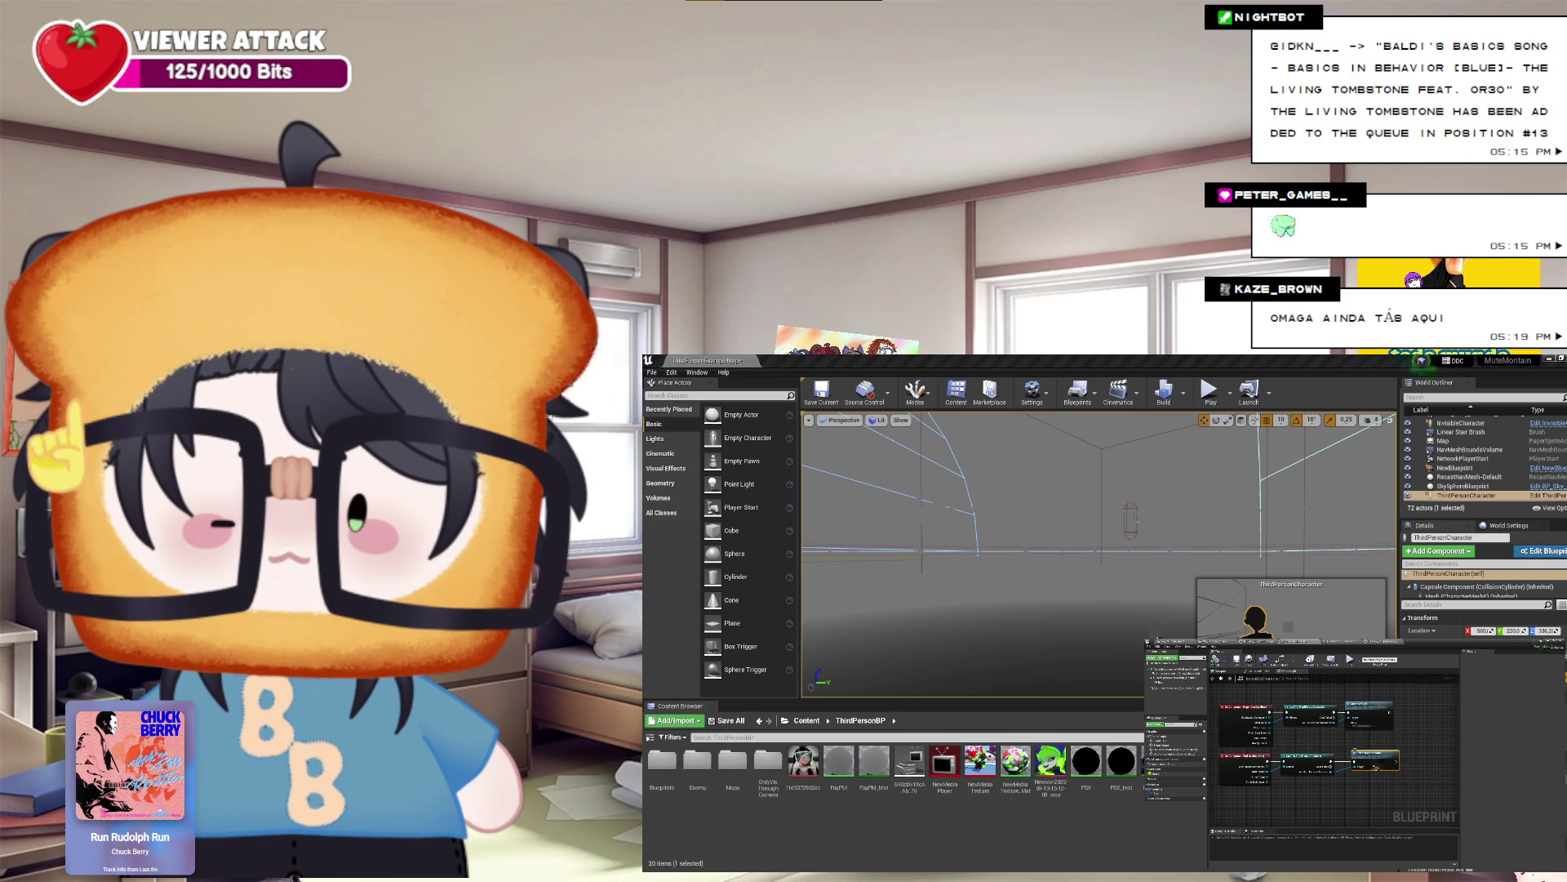
left_click_drag(1376, 766, 1413, 767)
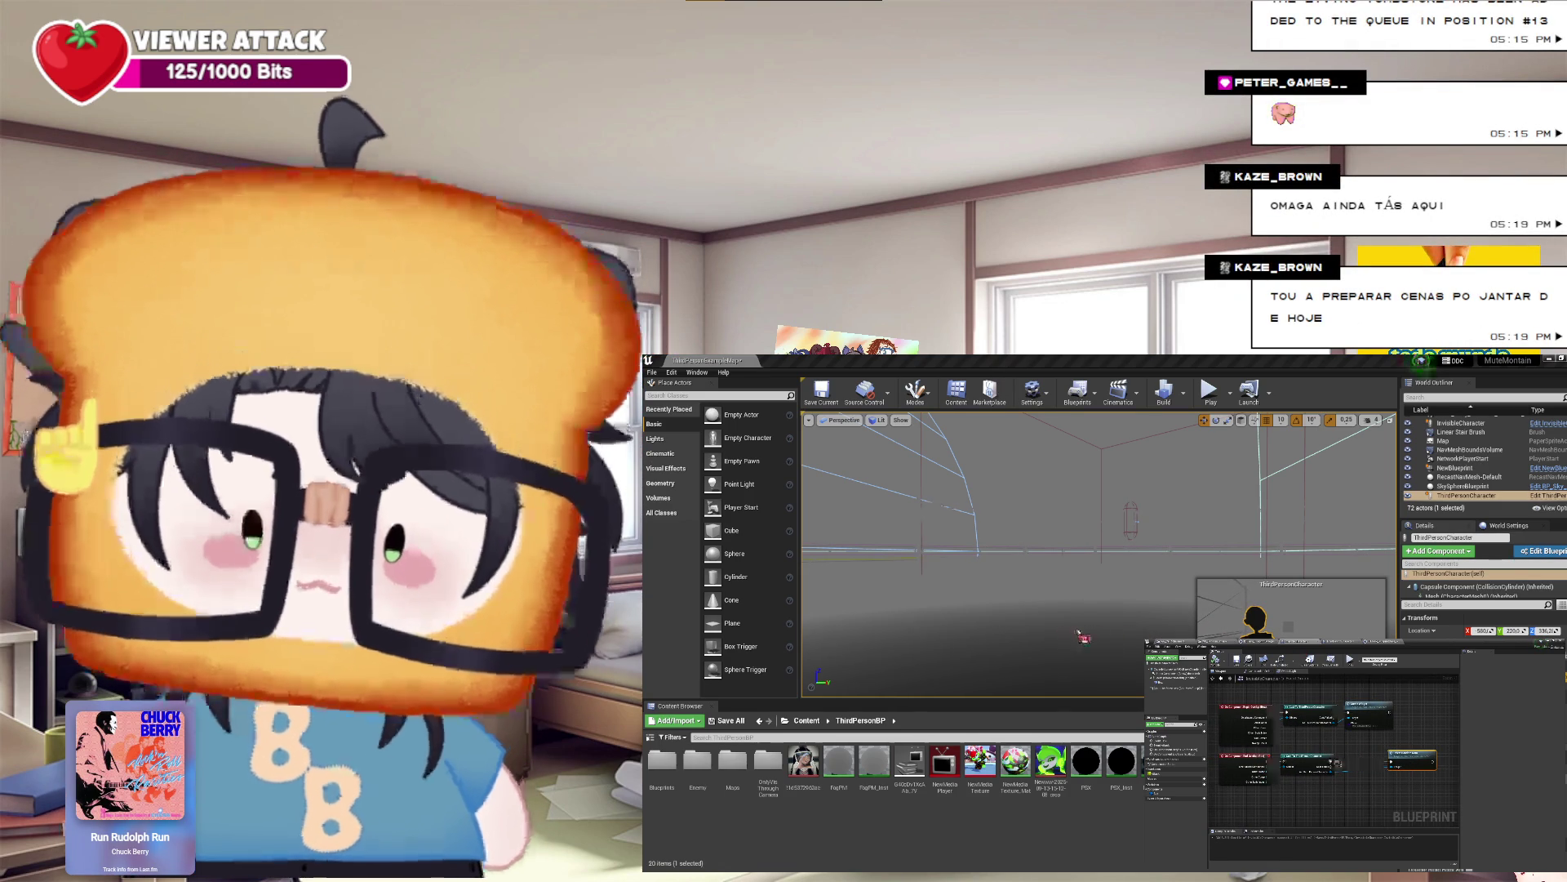
left_click_drag(1332, 762, 1389, 763)
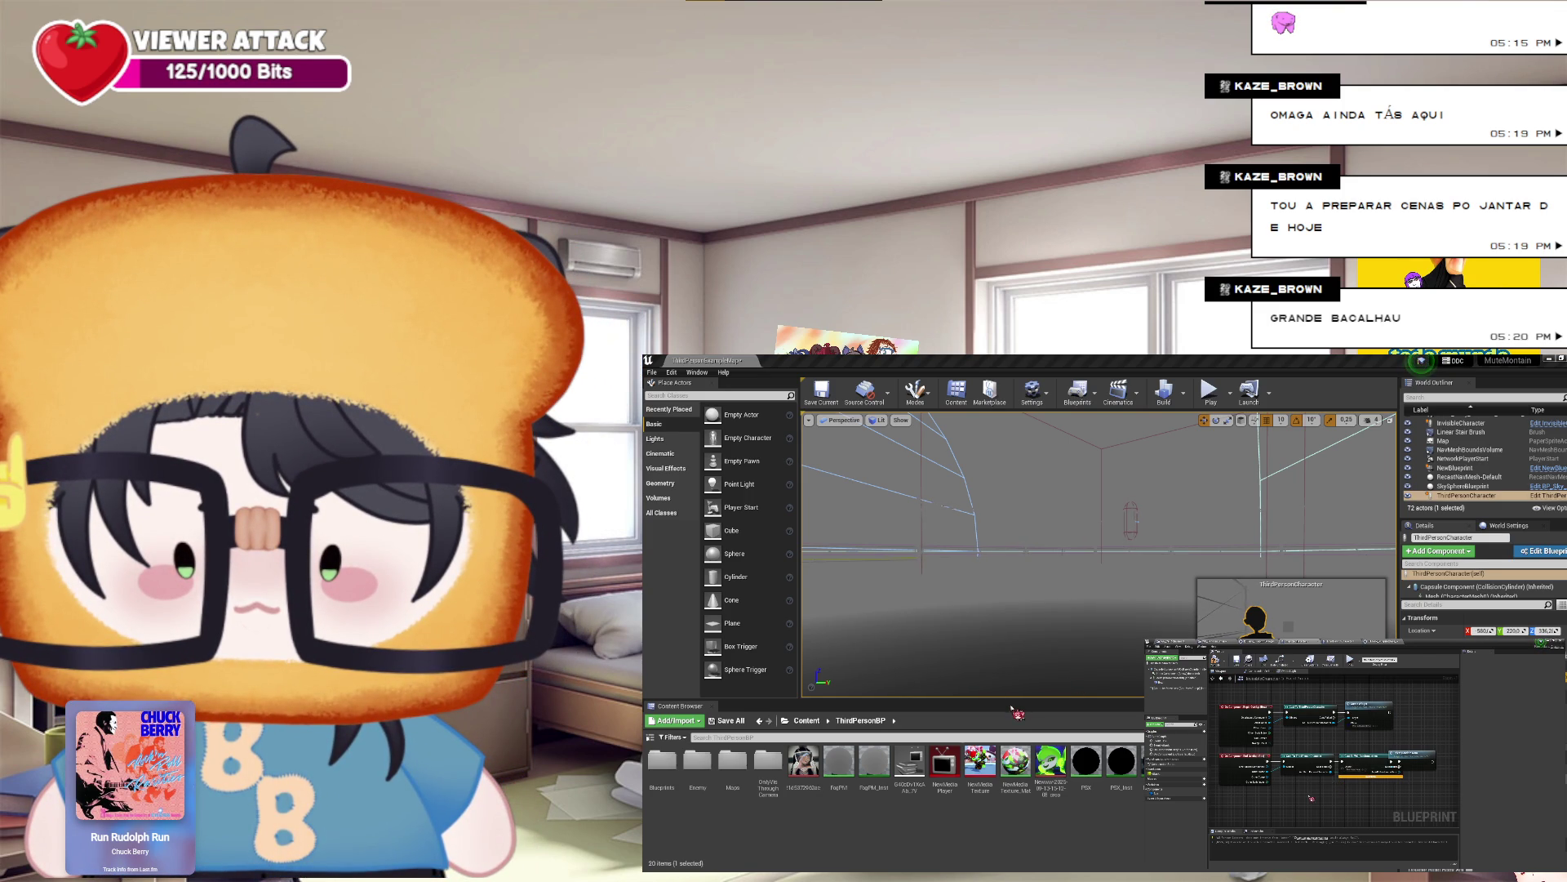
left_click(1367, 791)
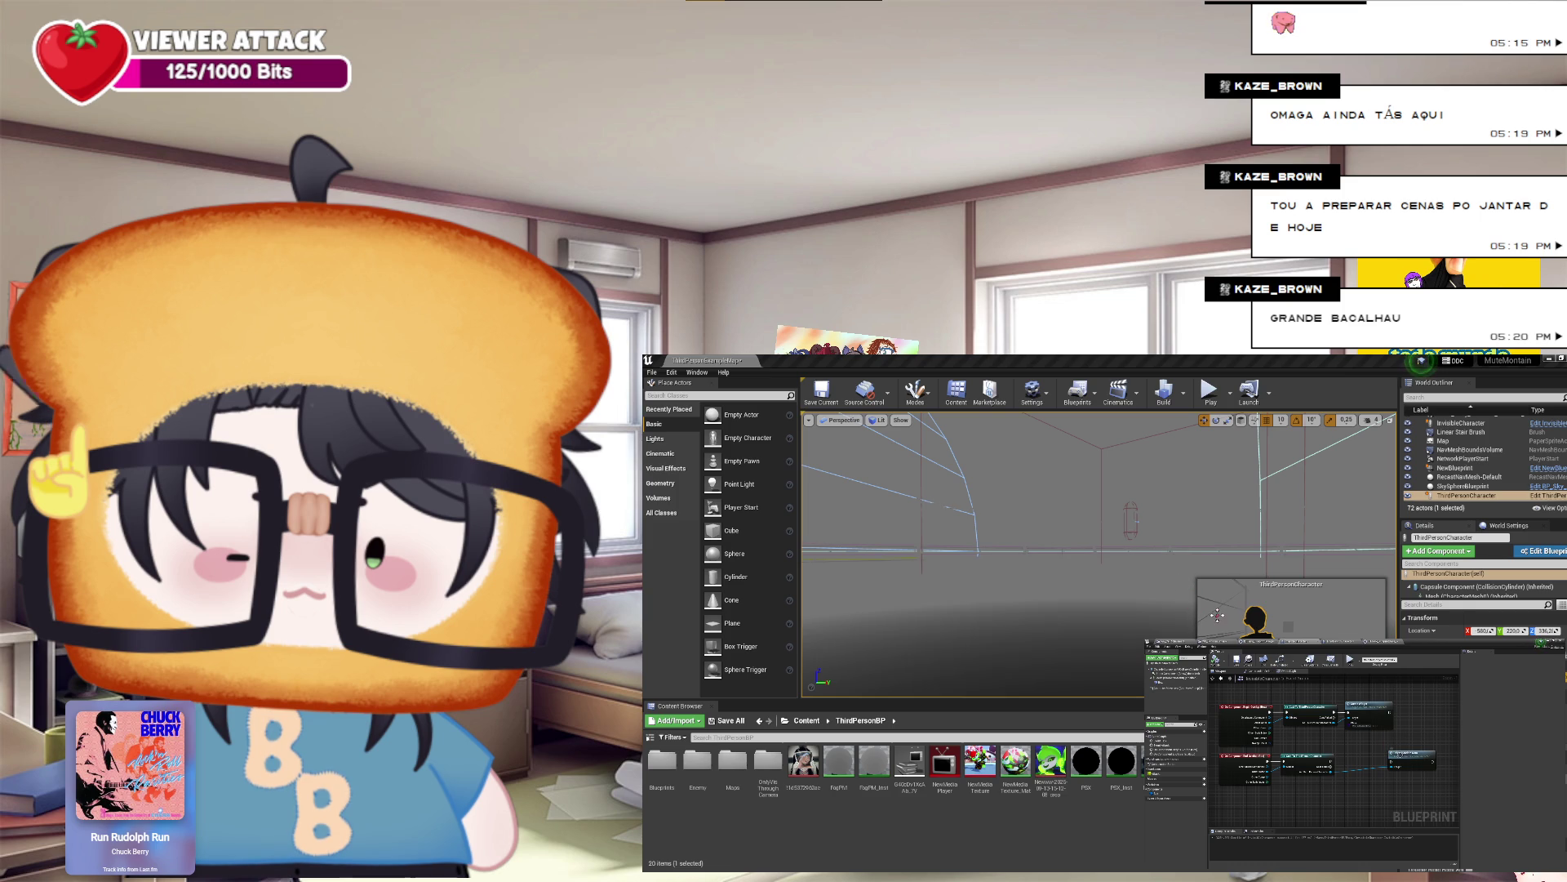
Step: Place a copy of a node in the graph and delete the unneeded node
left_click(1393, 762)
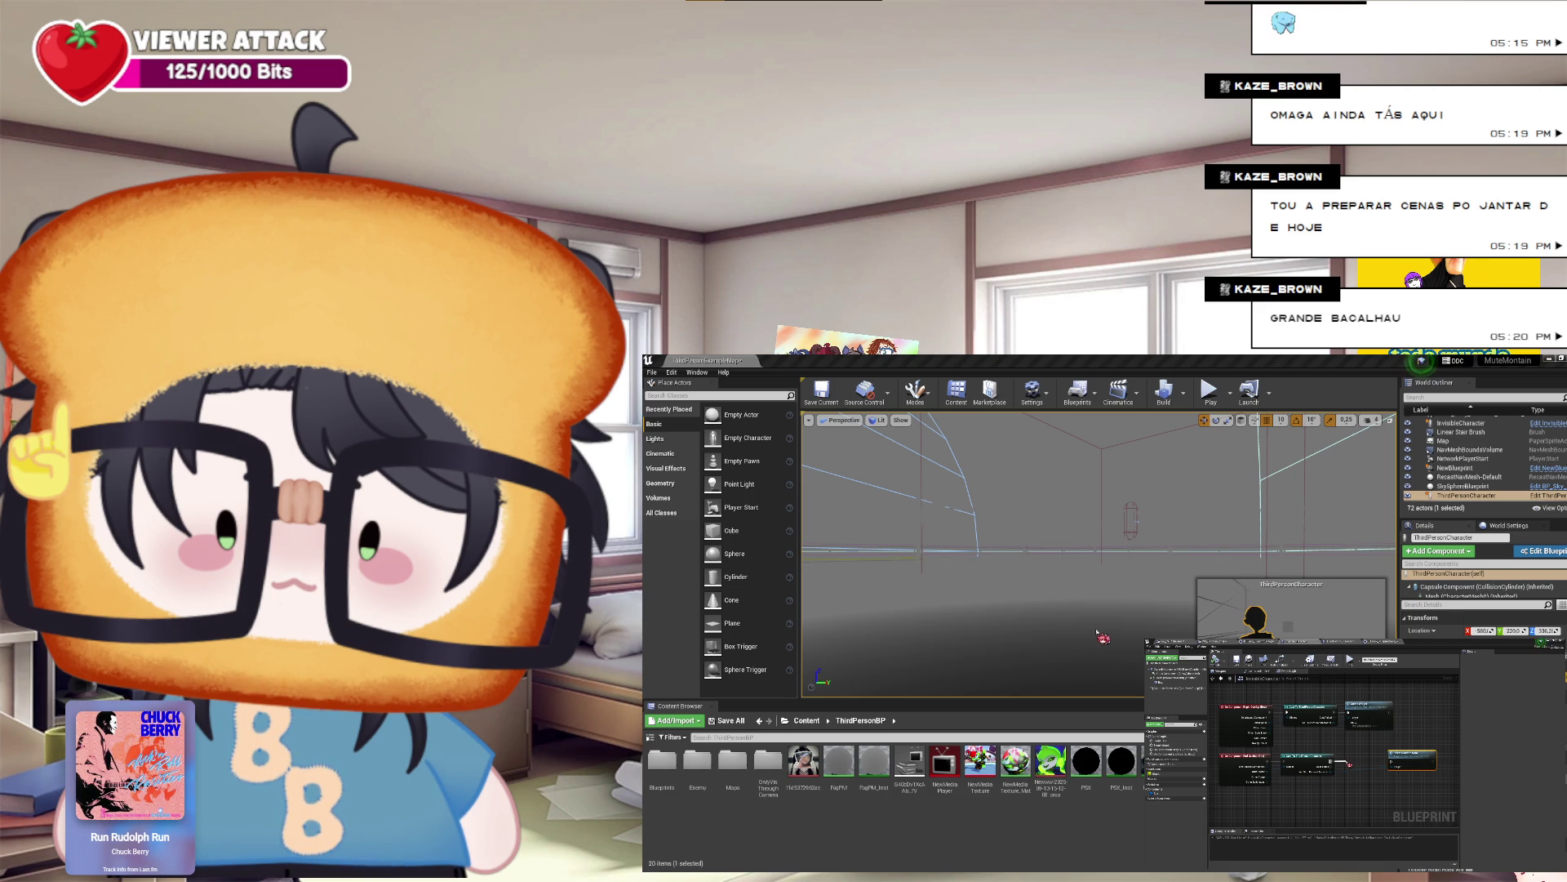
key("Return")
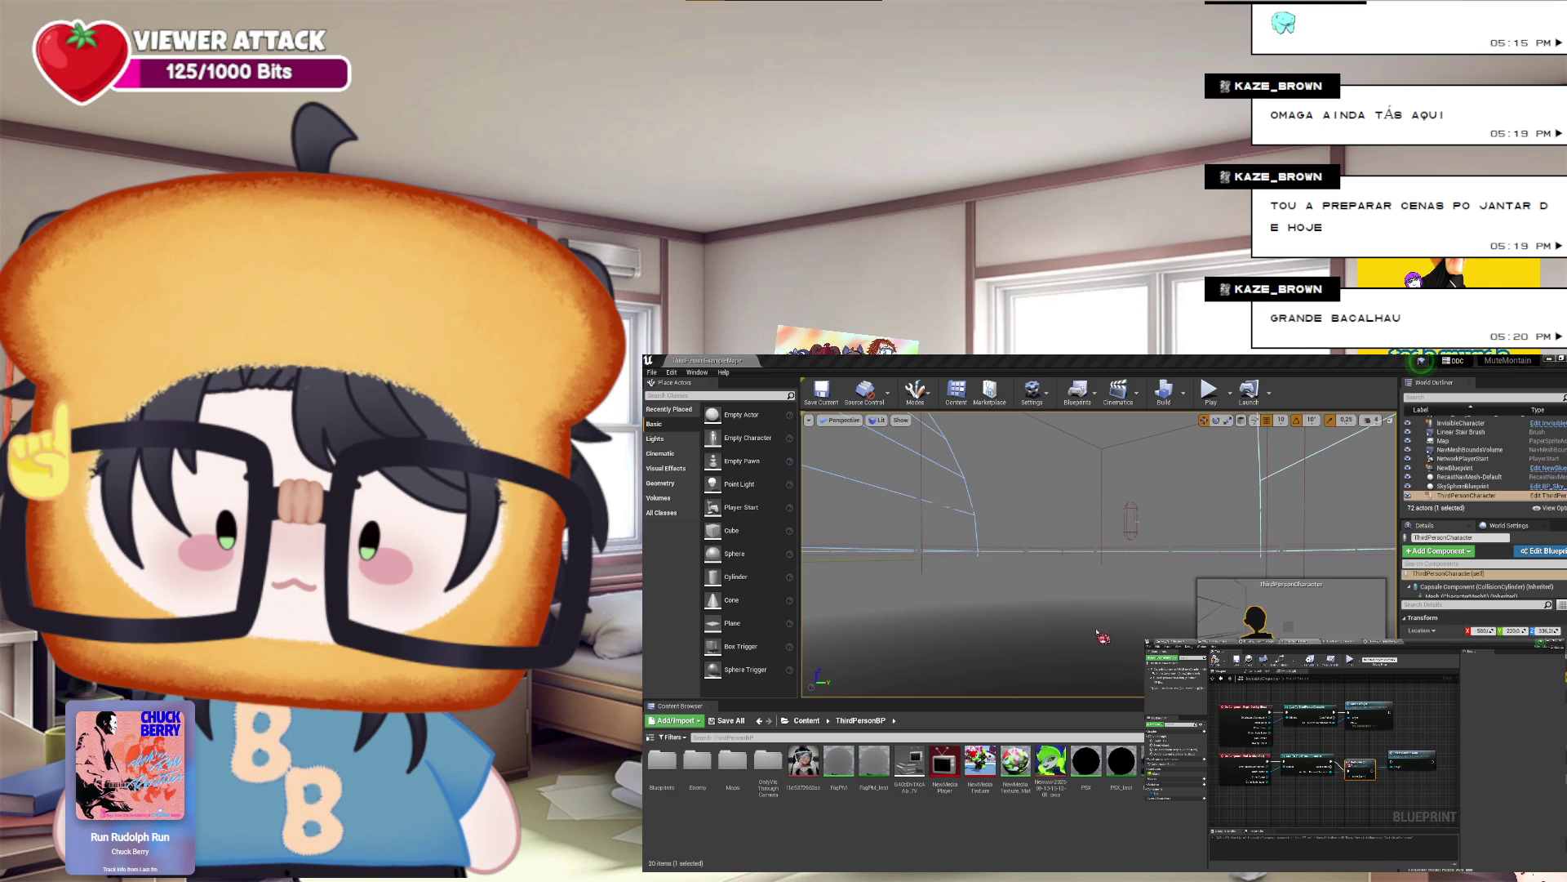
left_click(1411, 760)
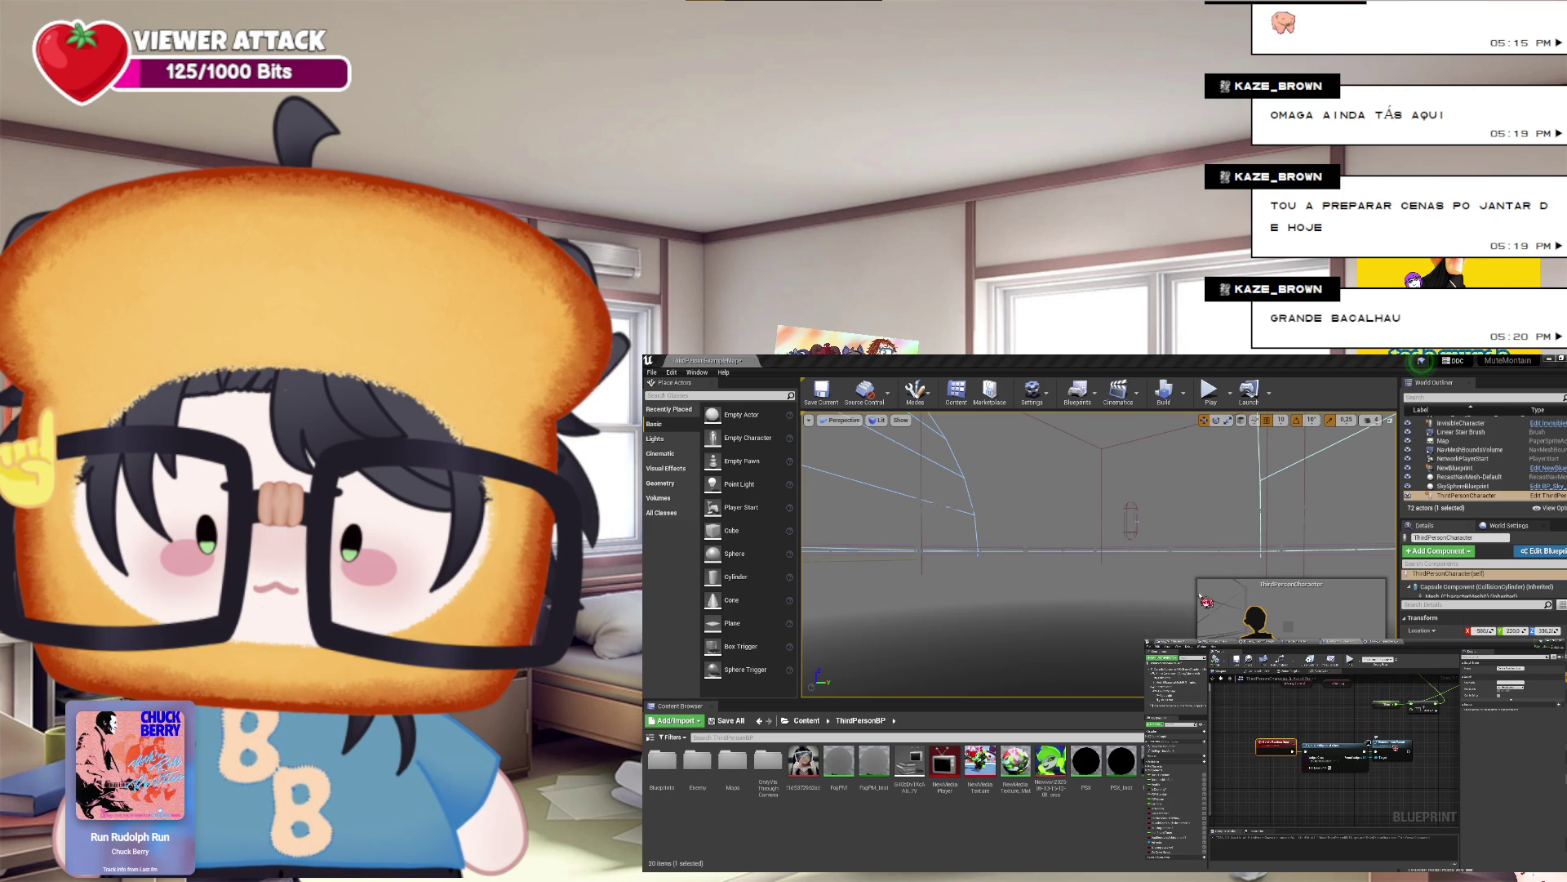
left_click(1388, 744)
key("Delete")
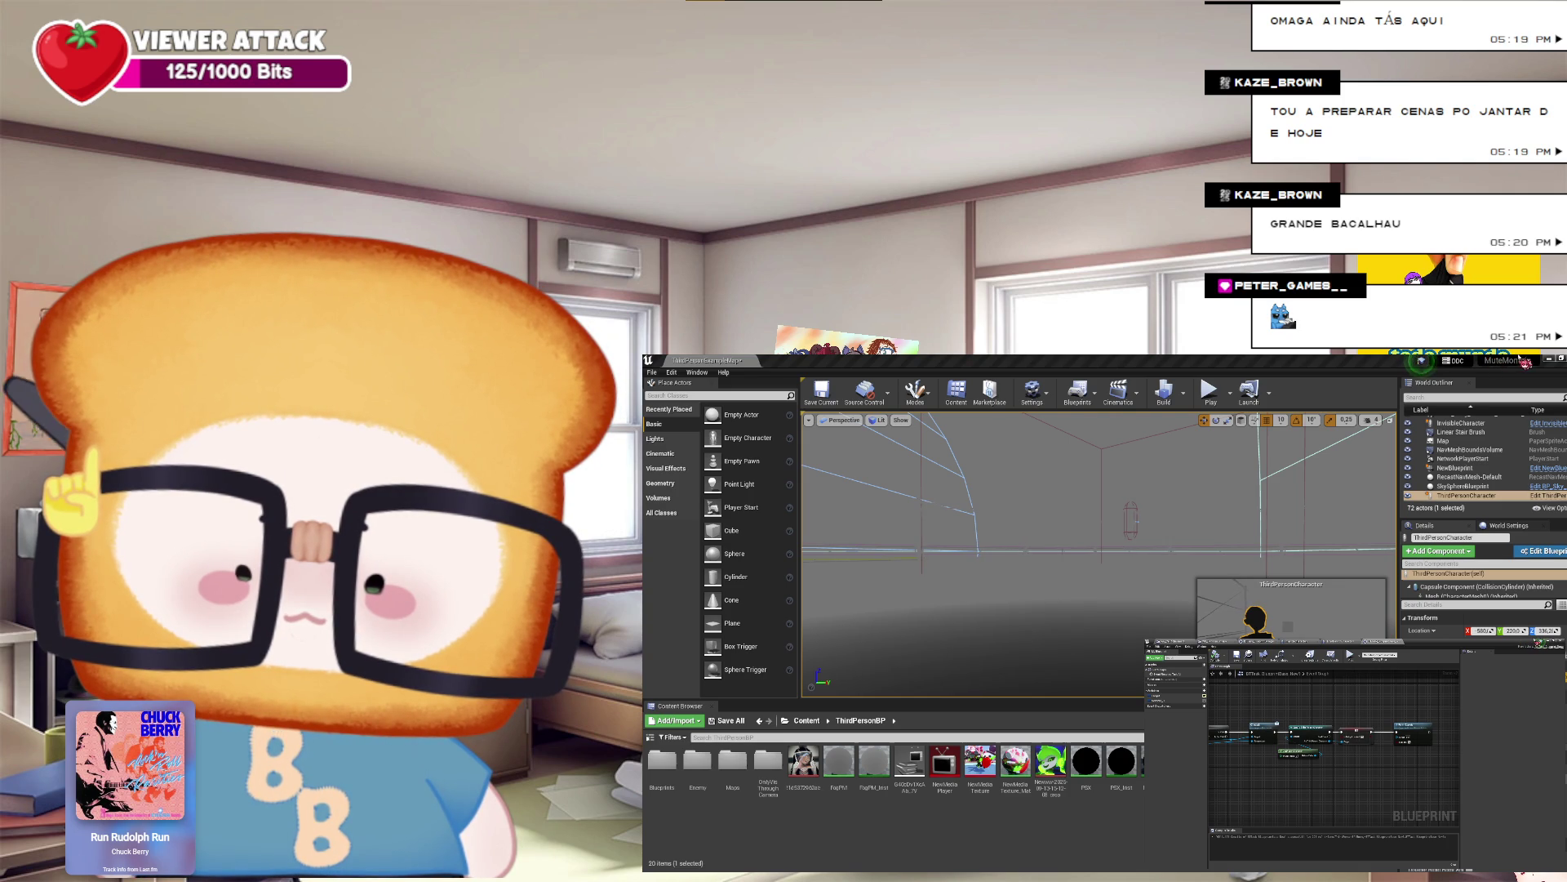
Step: Launch Play-in-Editor from the toolbar to test the level
left_click(1211, 391)
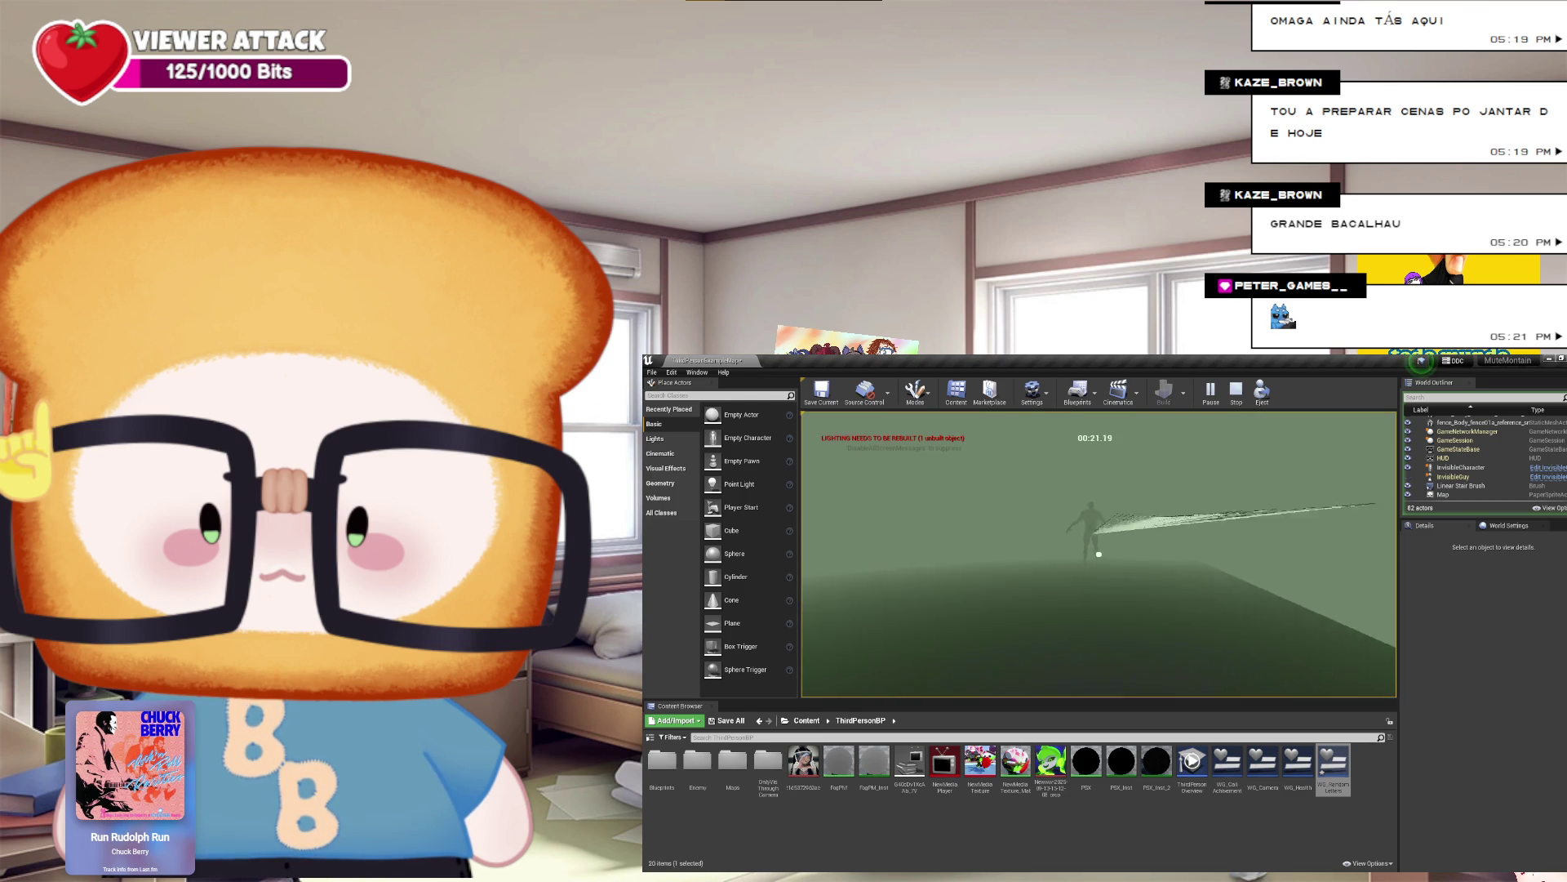
Step: End the Play-in-Editor session with Esc
key("Escape")
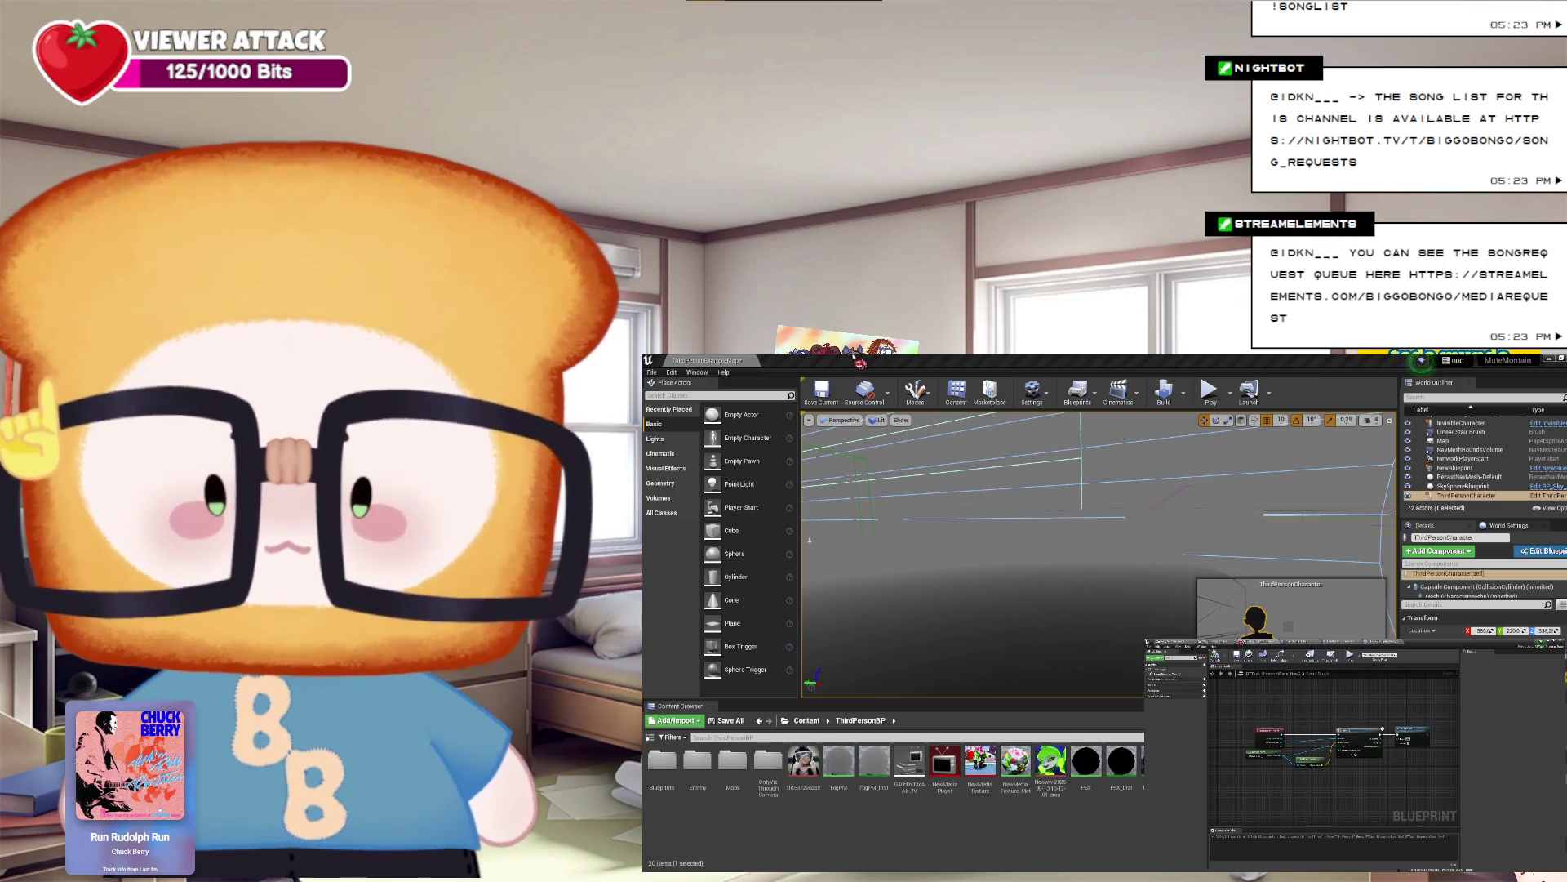
Step: Play the level, run the character around with WASD to drain and refill stamina, then stop
left_click(1551, 362)
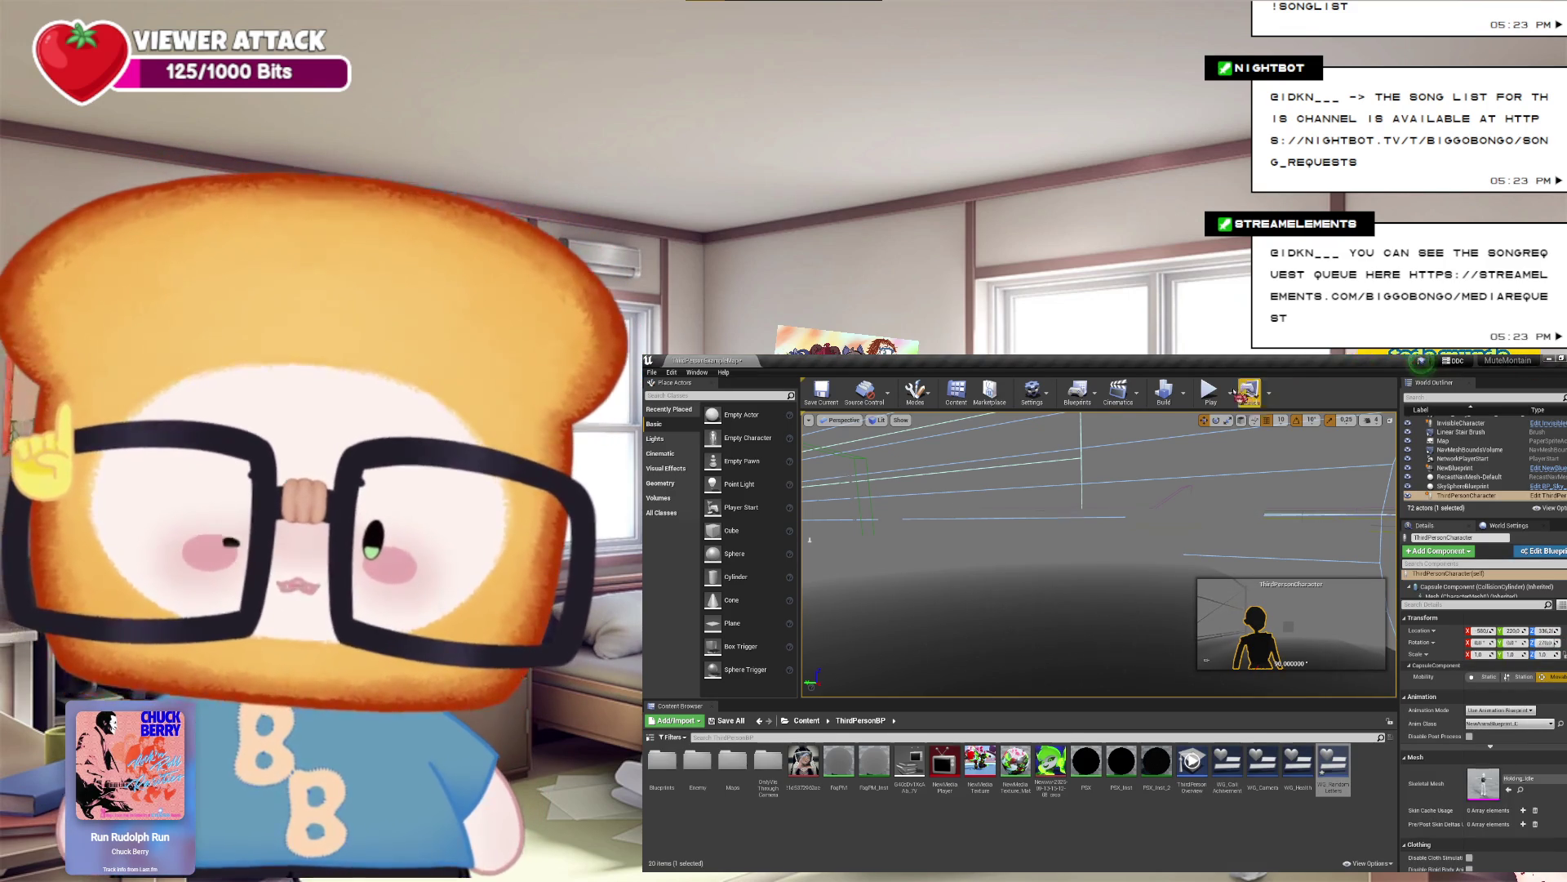
left_click(1209, 391)
left_click(1219, 463)
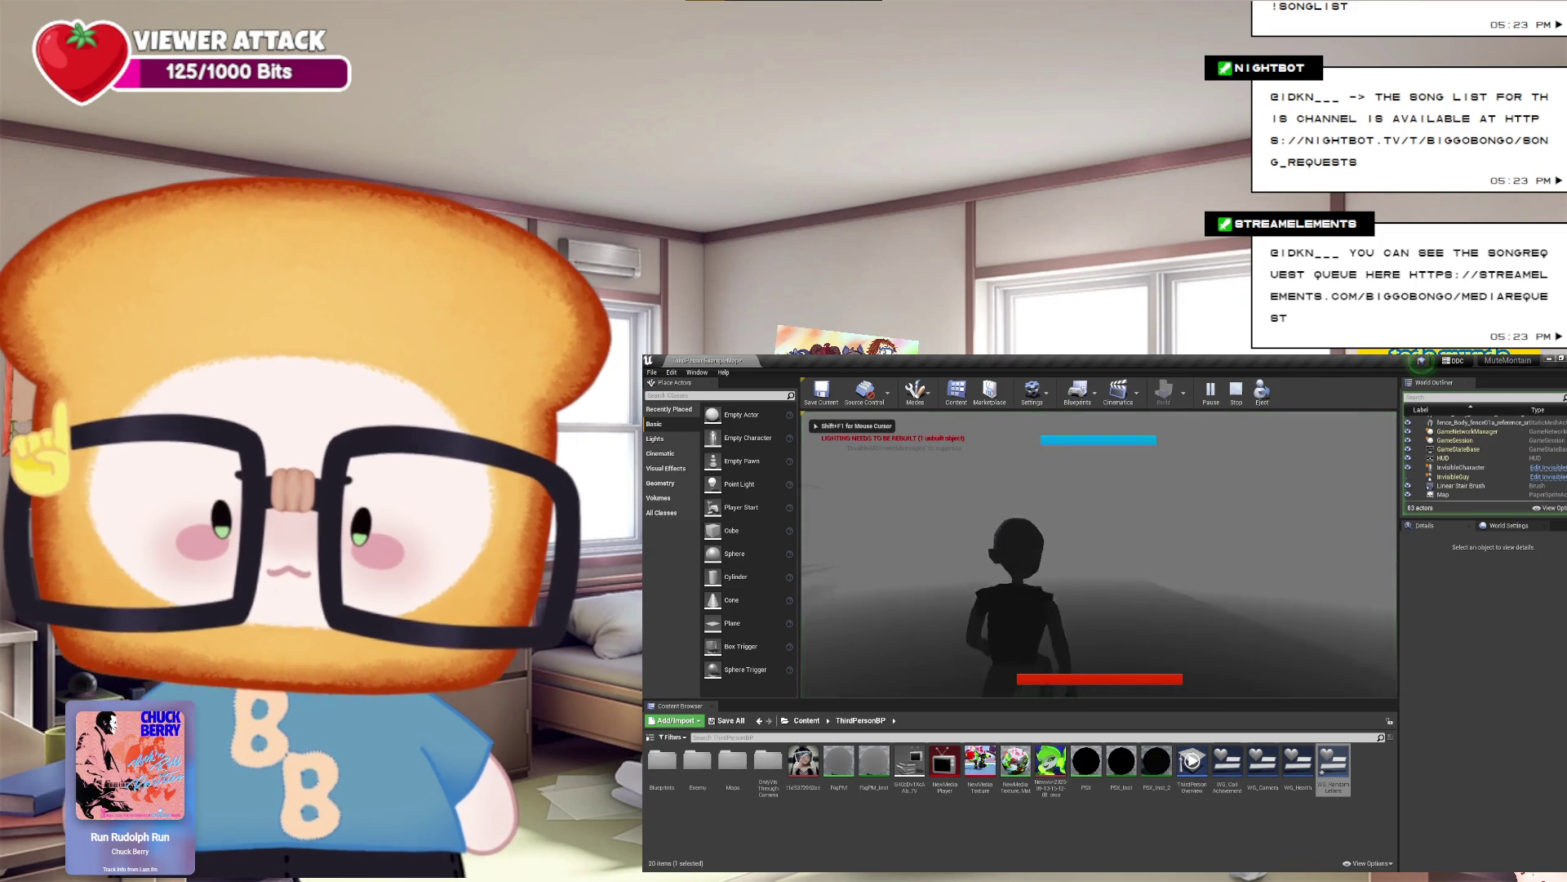
key("w")
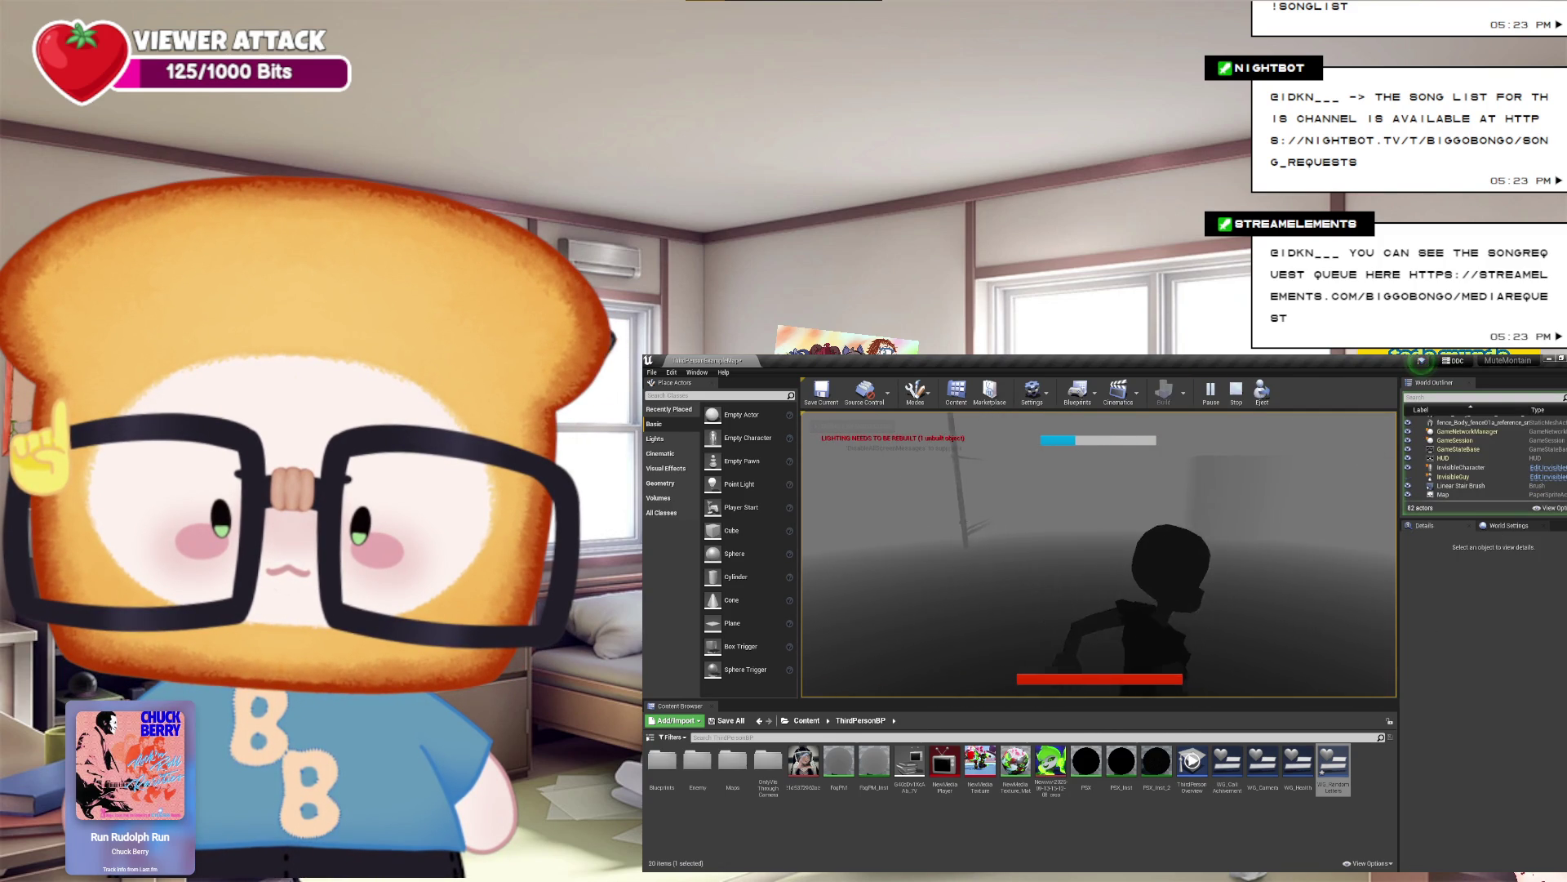
key("a")
key("d")
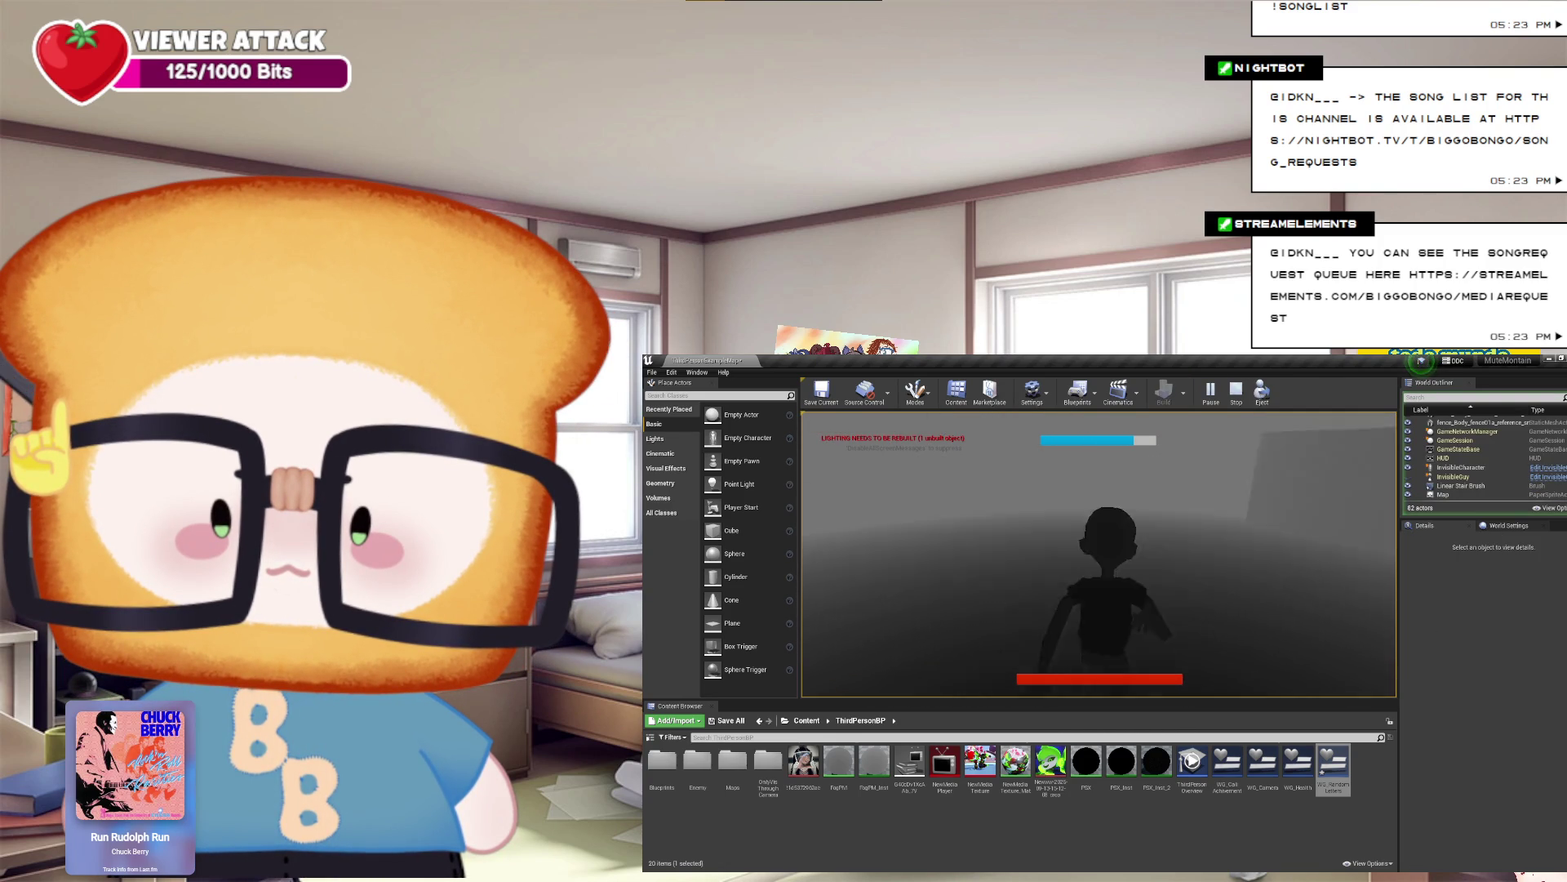
key("a")
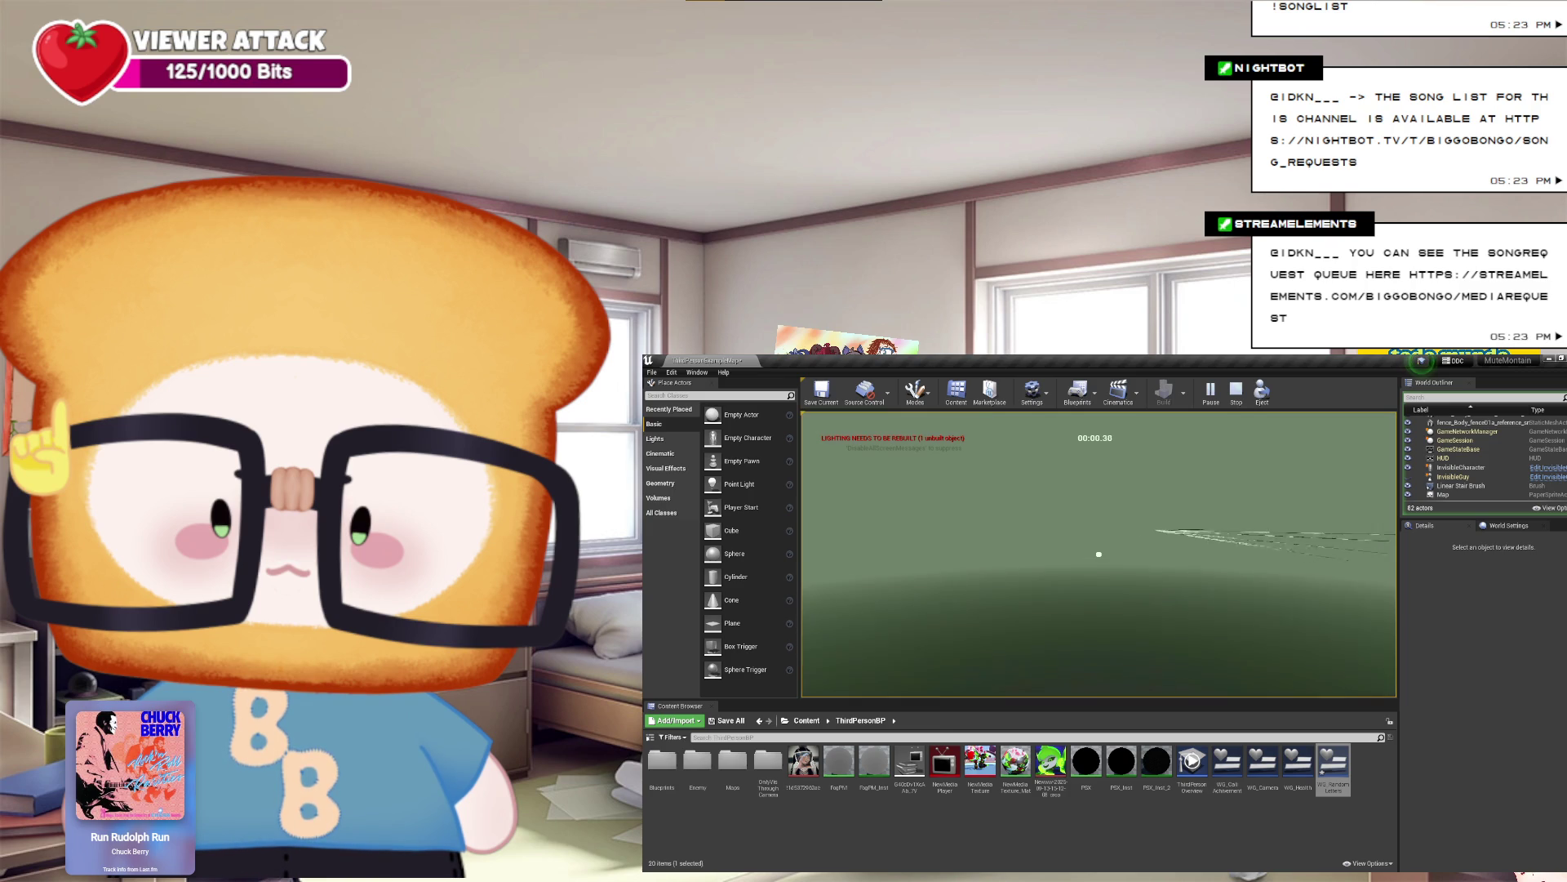
key("d")
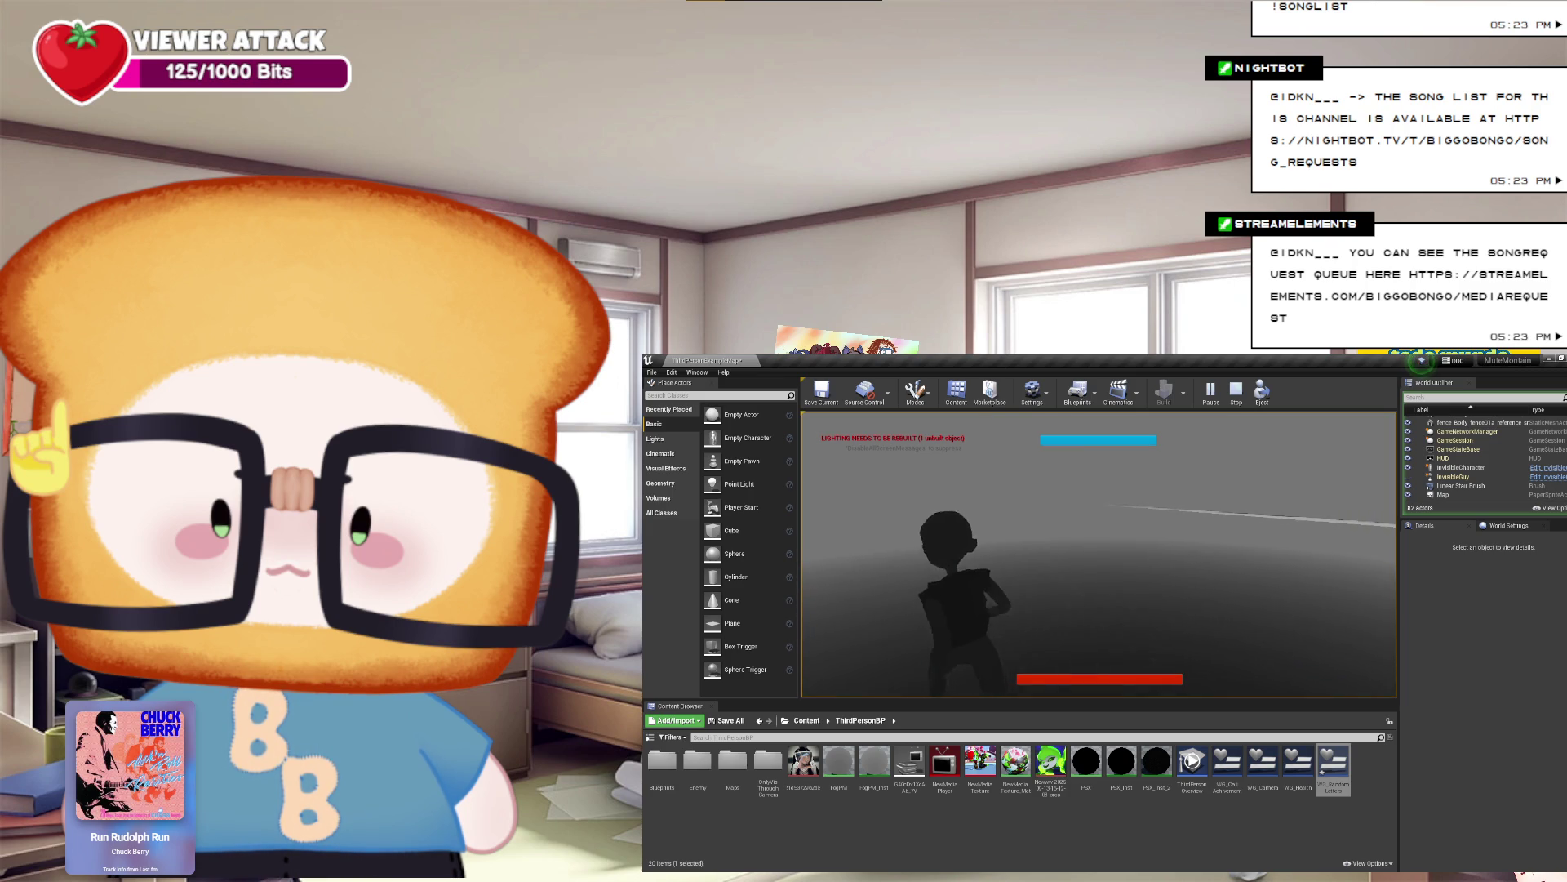
key("s")
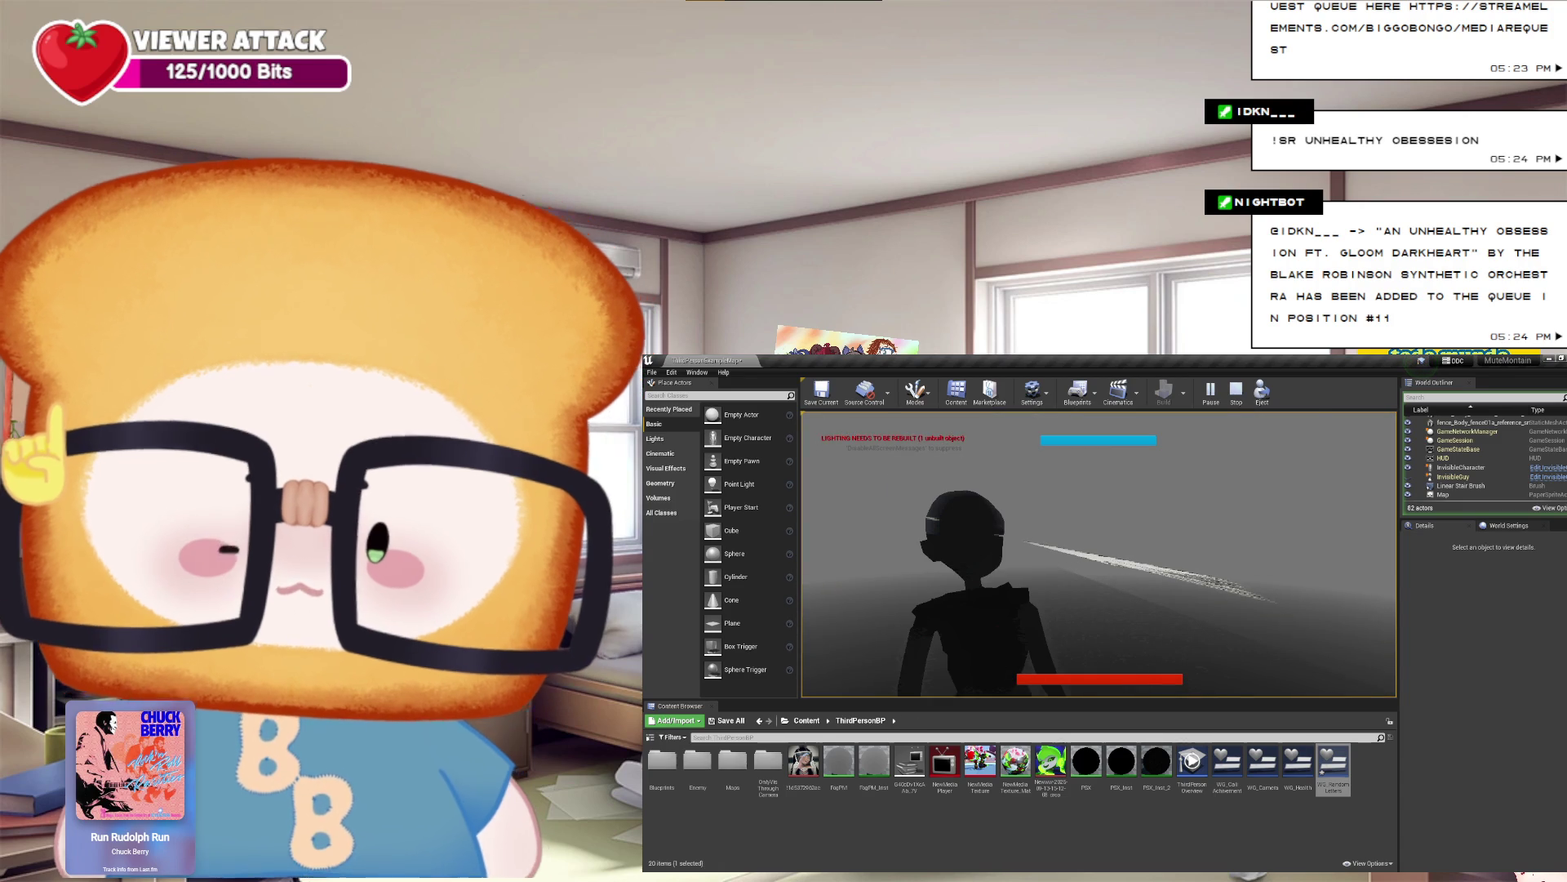
key("Escape")
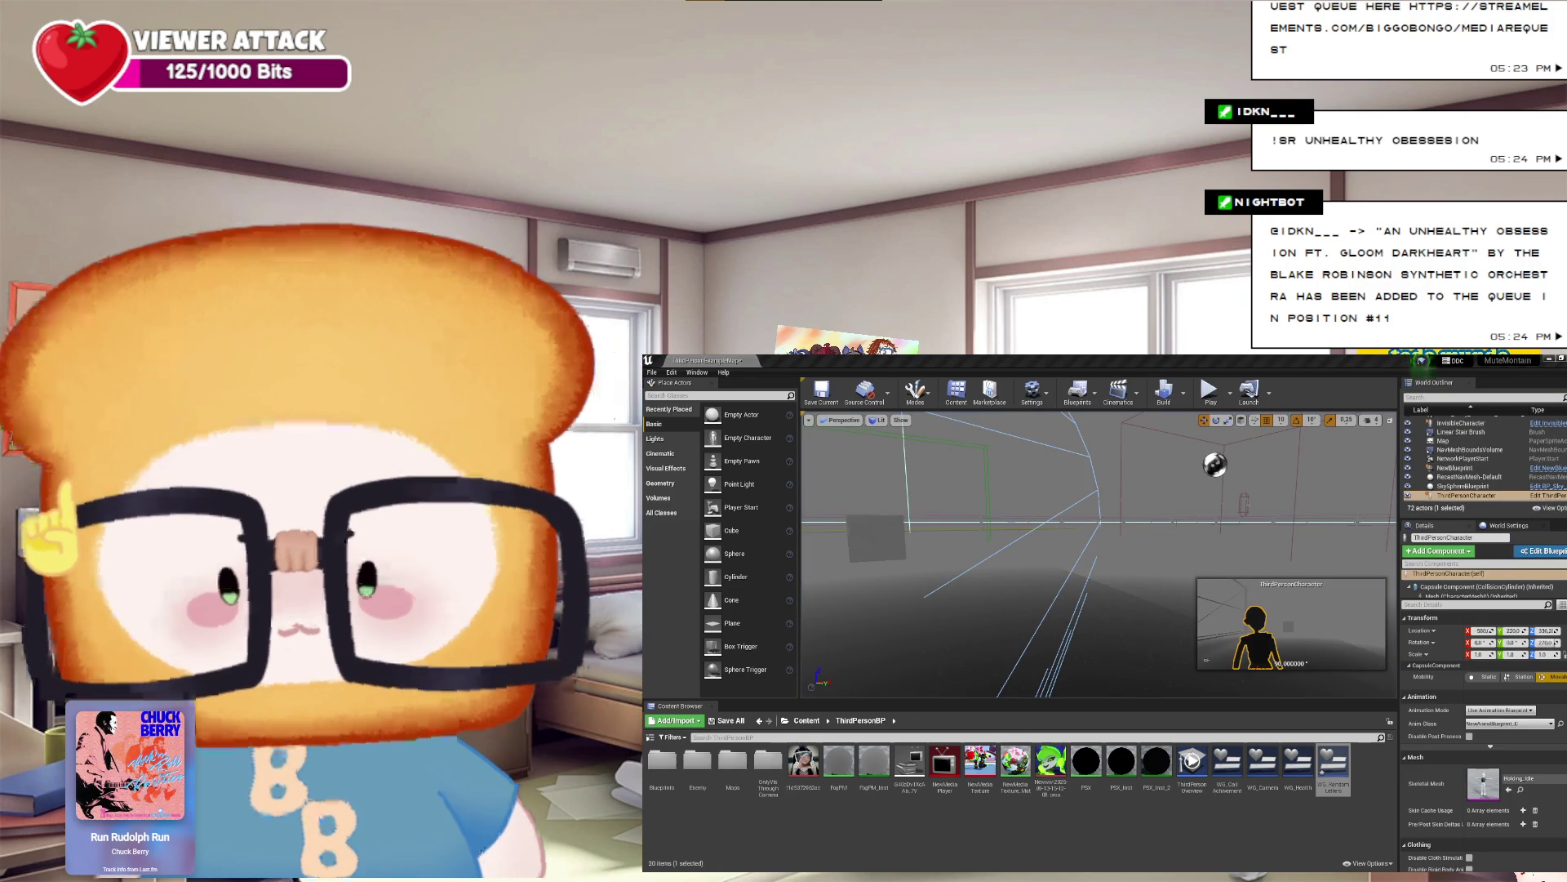